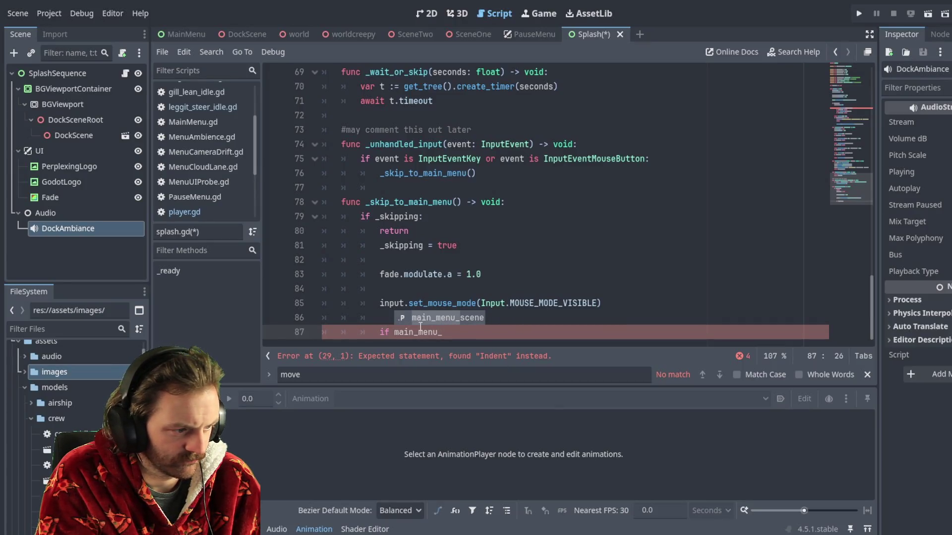
# Add an 'if main_menu_scene != null:' check that calls get_tree().change_scene_to_packed(main_menu_scene)
pyautogui.write('m')
pyautogui.write('cene !=')
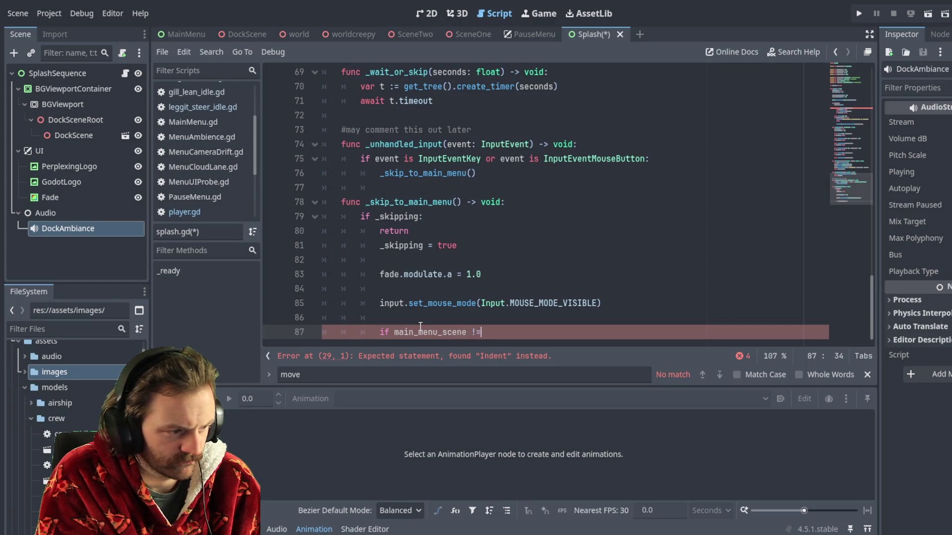
pyautogui.write(' null')
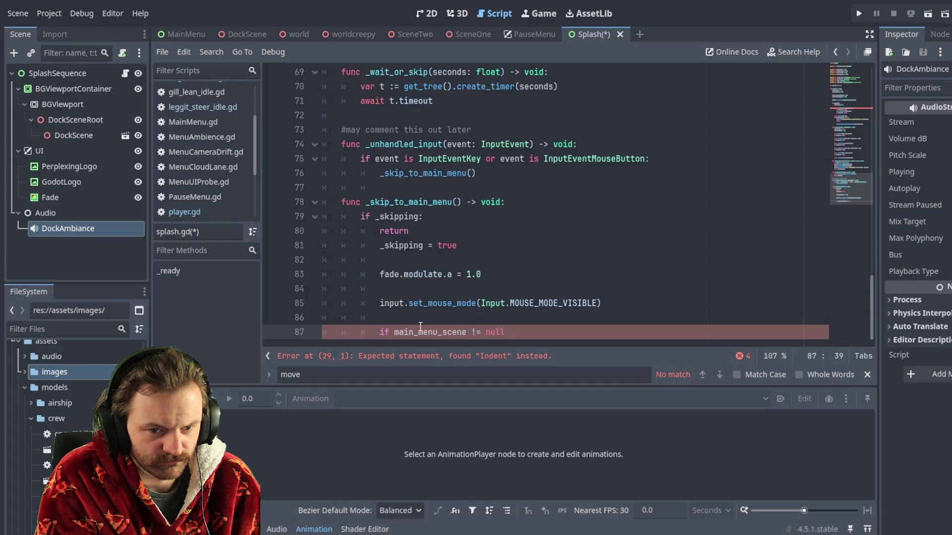
pyautogui.press('Return')
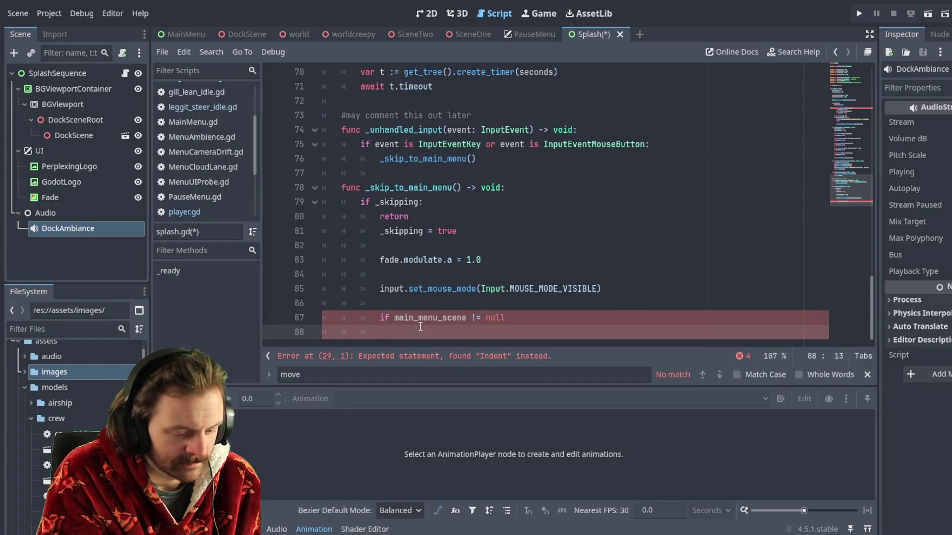
pyautogui.write('get')
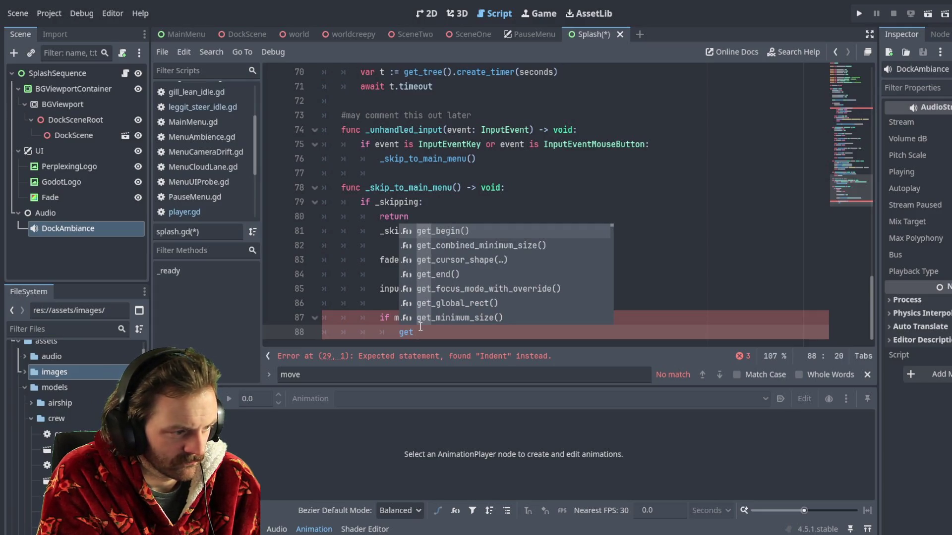
pyautogui.write('_tre')
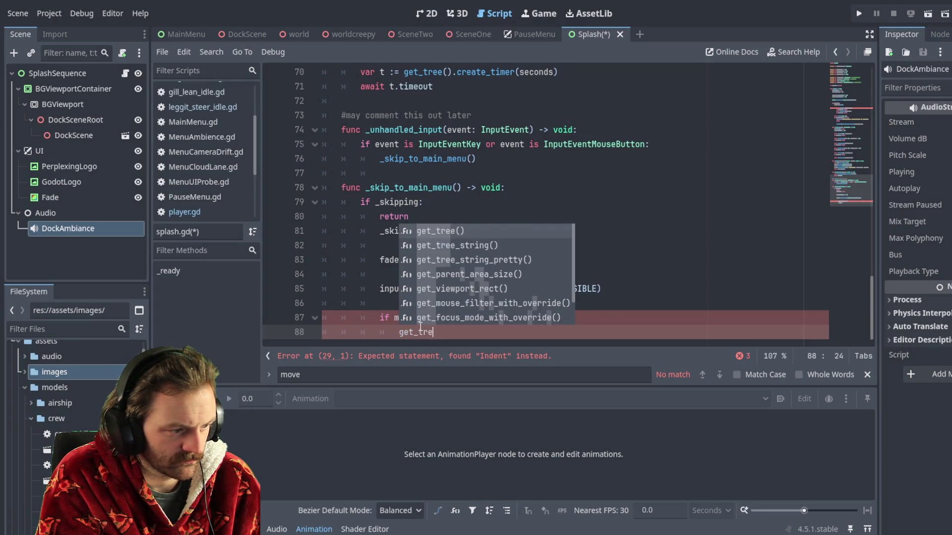
pyautogui.write('e()')
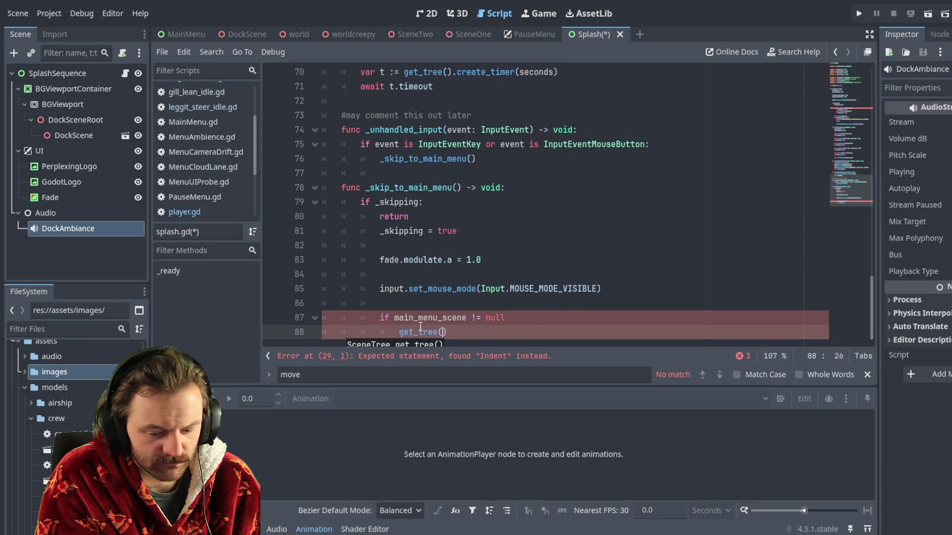
pyautogui.write('.')
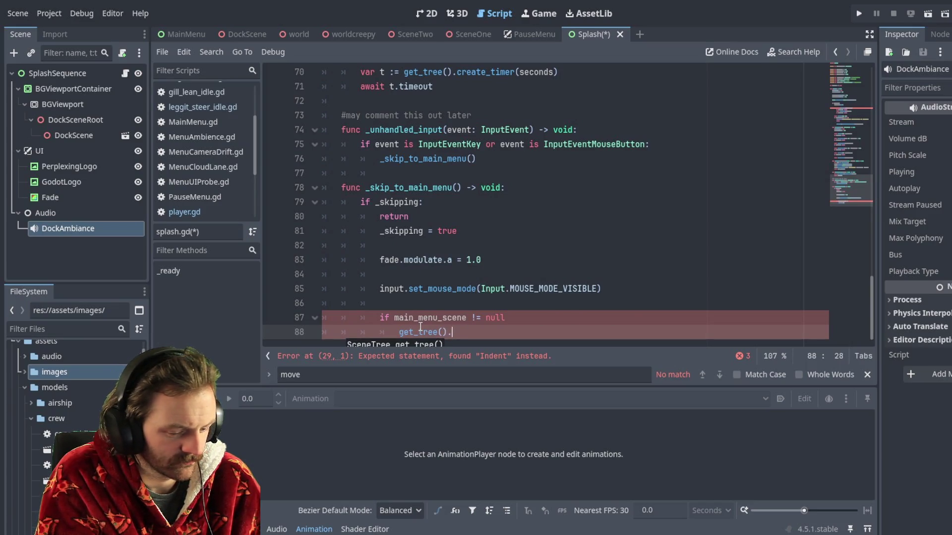
pyautogui.write('change_sce')
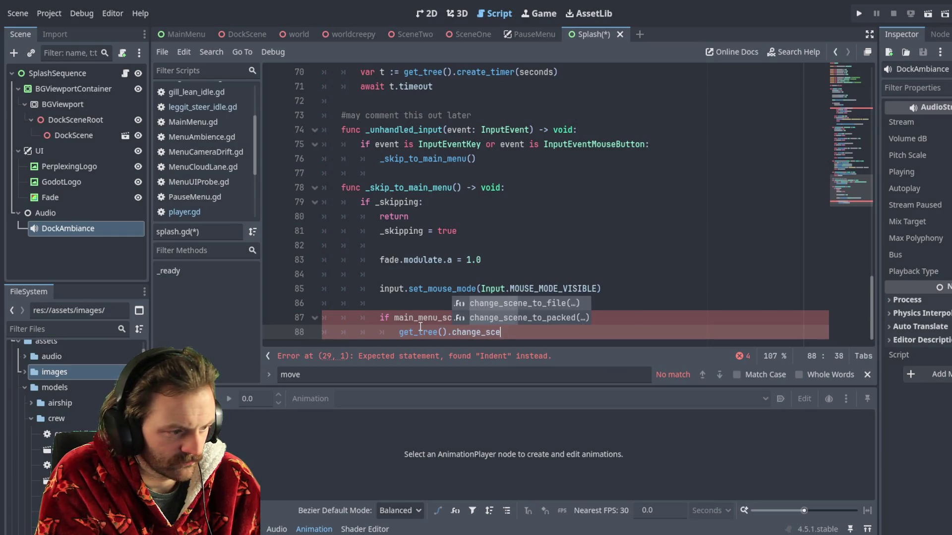
pyautogui.write('ne_to')
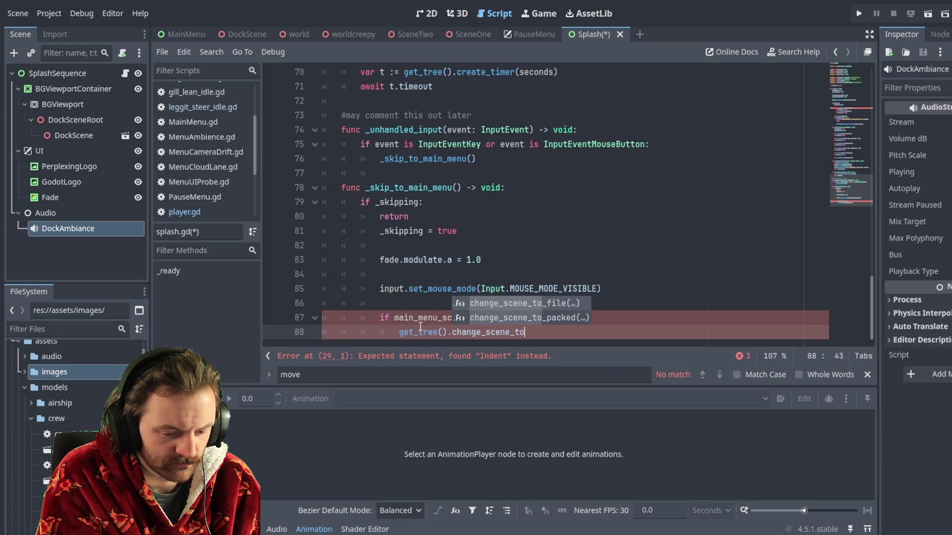
pyautogui.write('_pack')
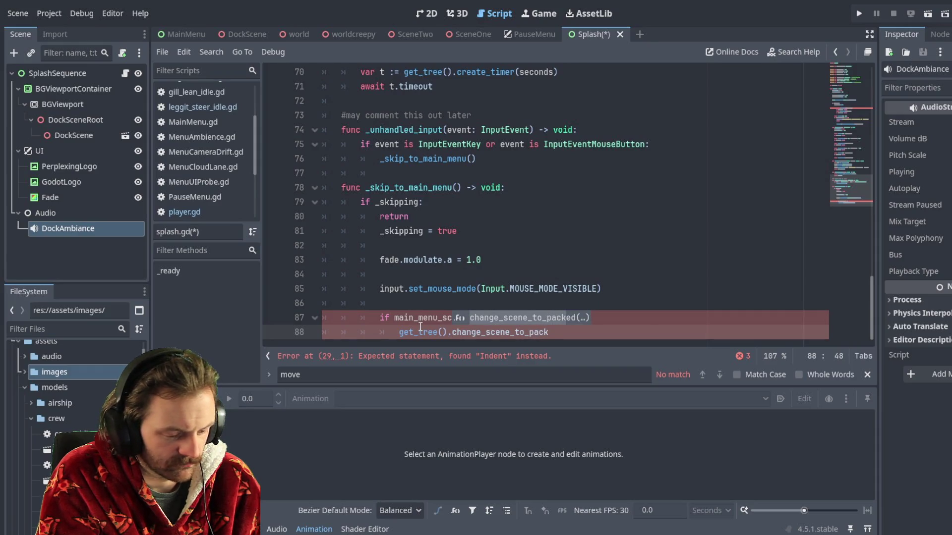
pyautogui.write('ed')
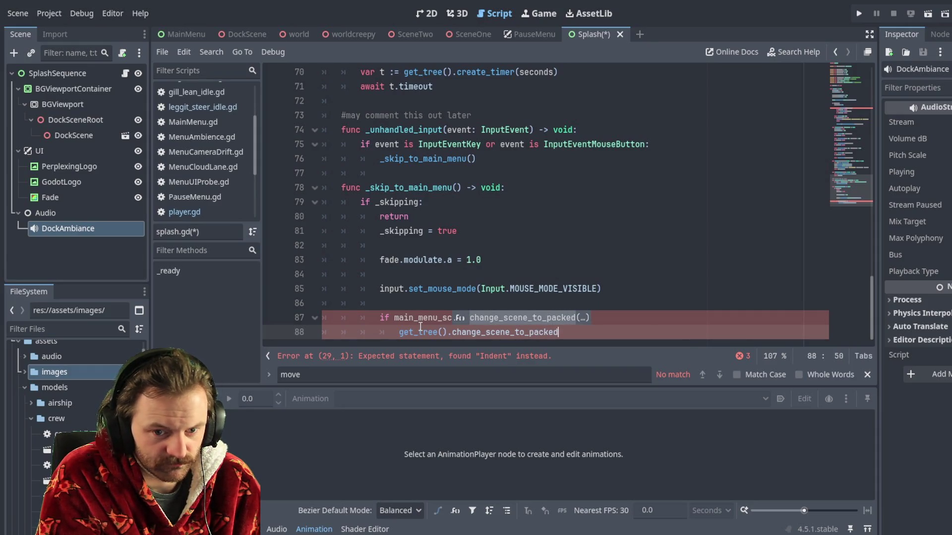
pyautogui.write('(')
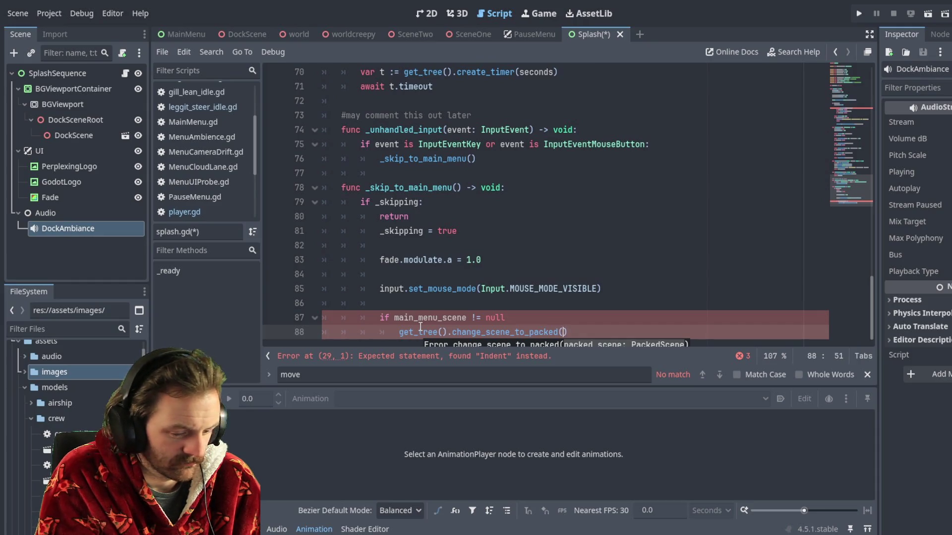
pyautogui.write('main_me')
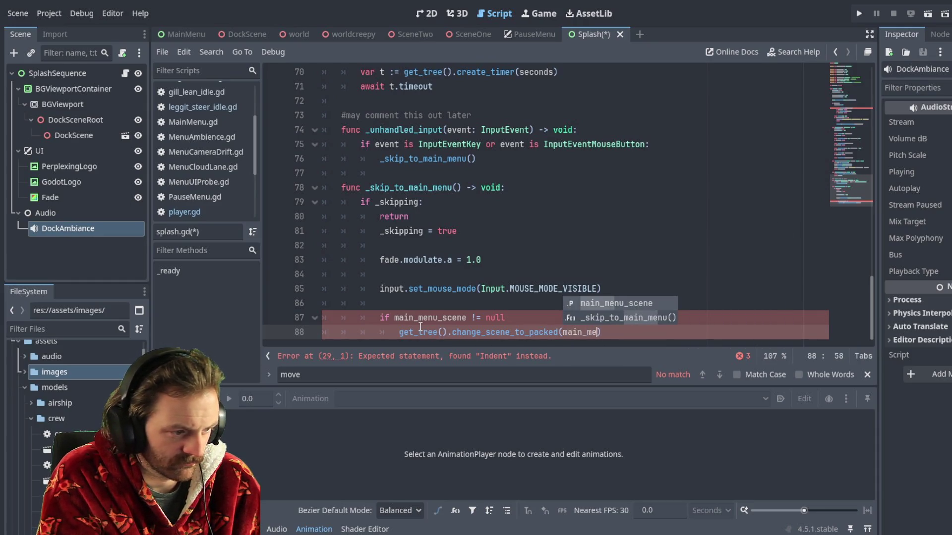
pyautogui.write('nu_scene')
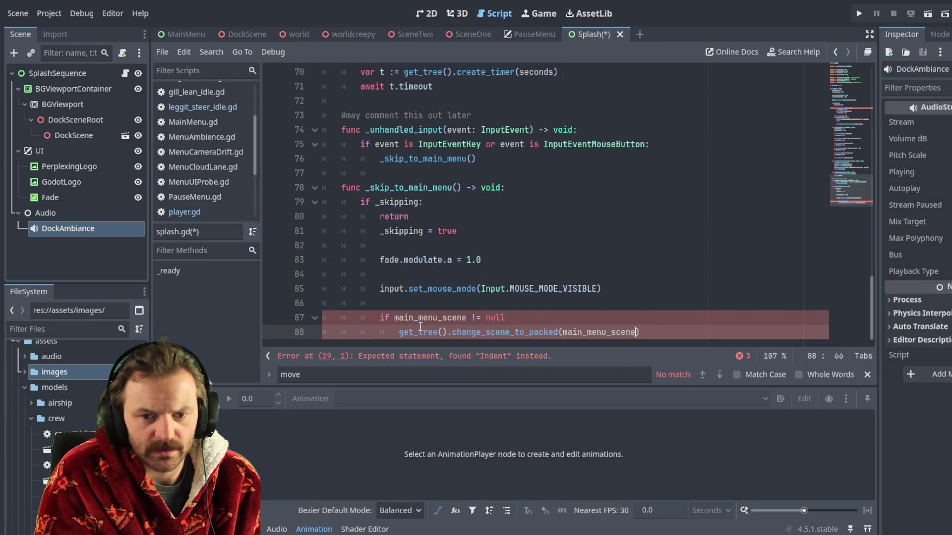
pyautogui.click(418, 318)
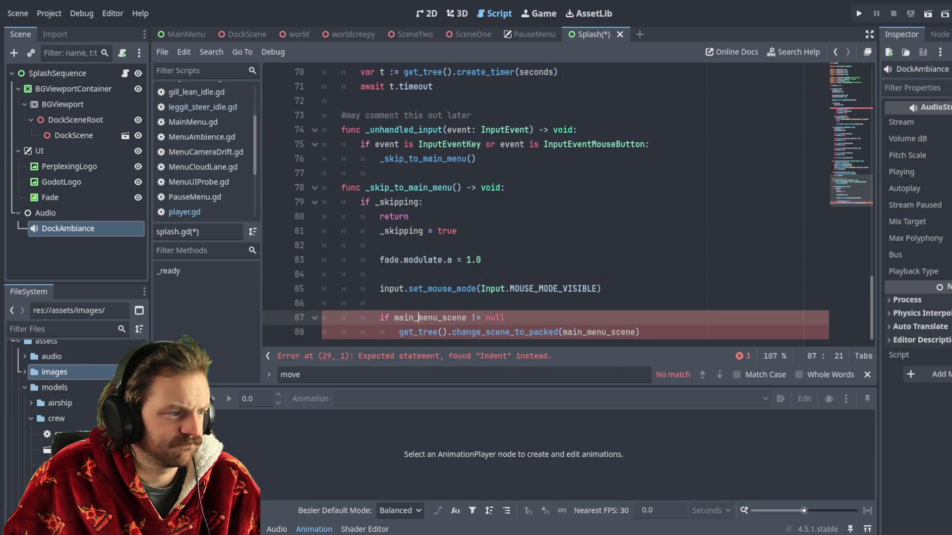
pyautogui.click(655, 340)
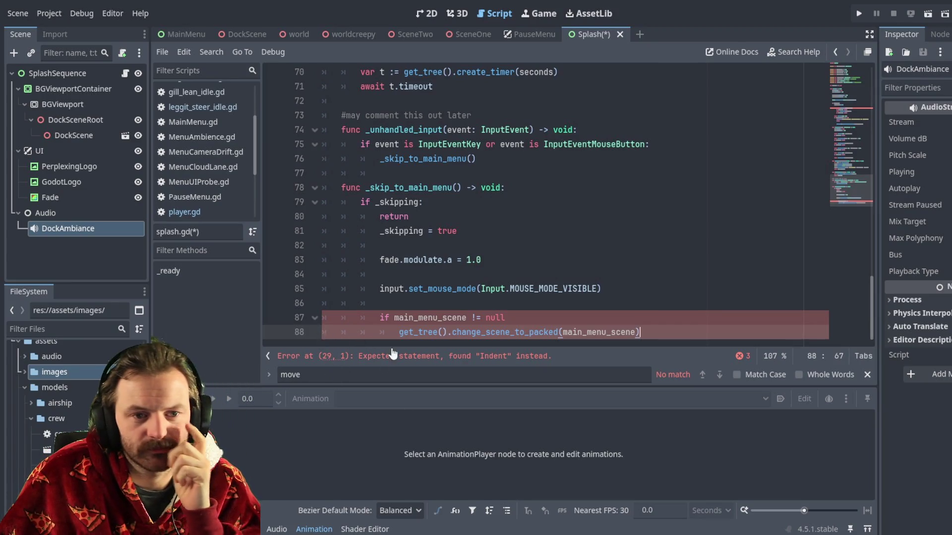
pyautogui.scroll(20, 516, 240)
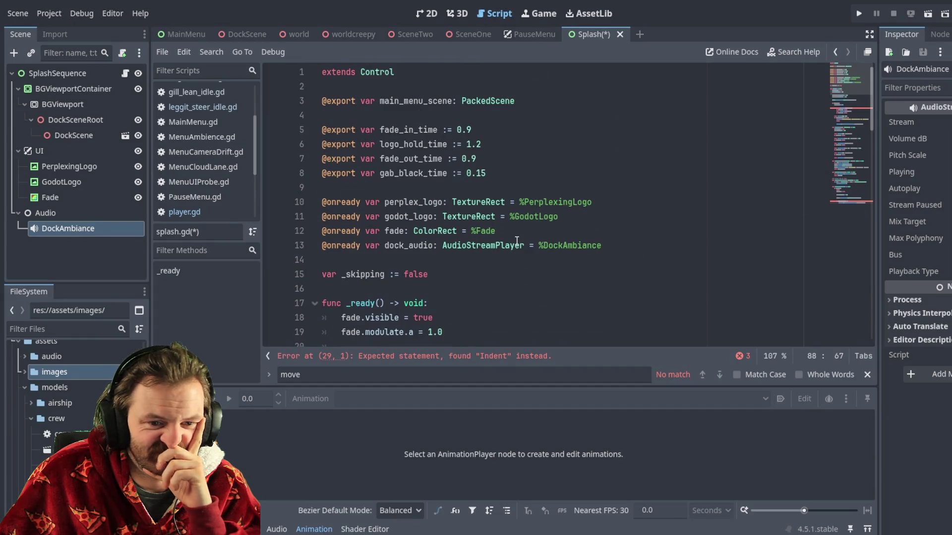
pyautogui.scroll(-6, 516, 240)
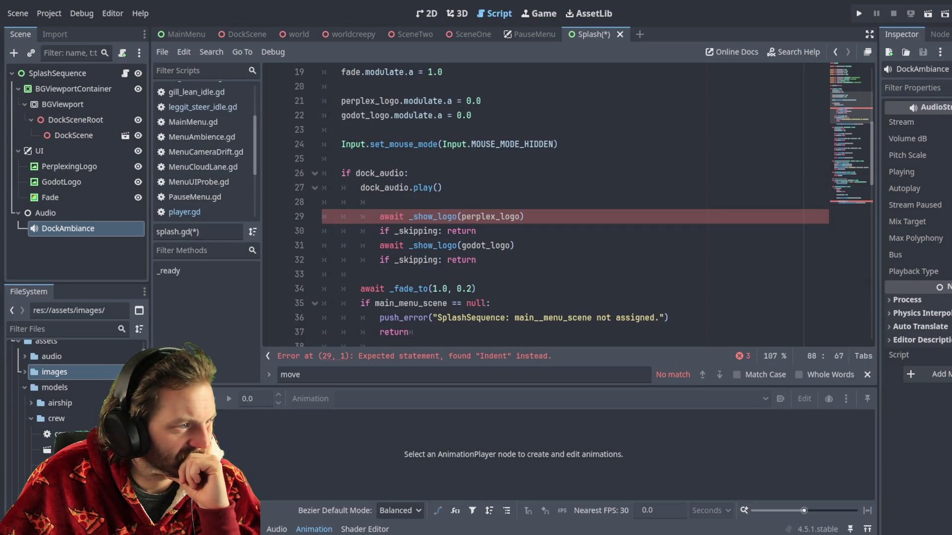
pyautogui.scroll(6, 734, 218)
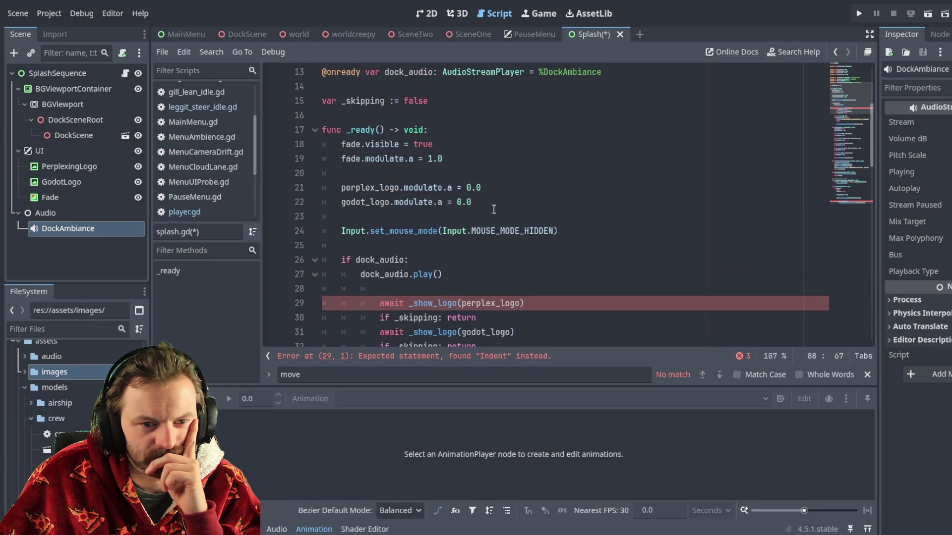
pyautogui.scroll(-2, 439, 203)
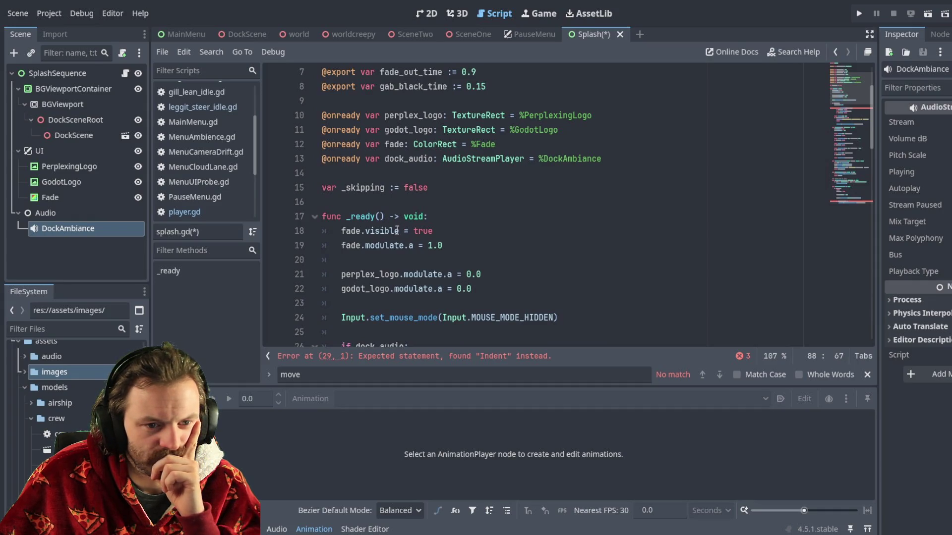
pyautogui.scroll(-2, 397, 231)
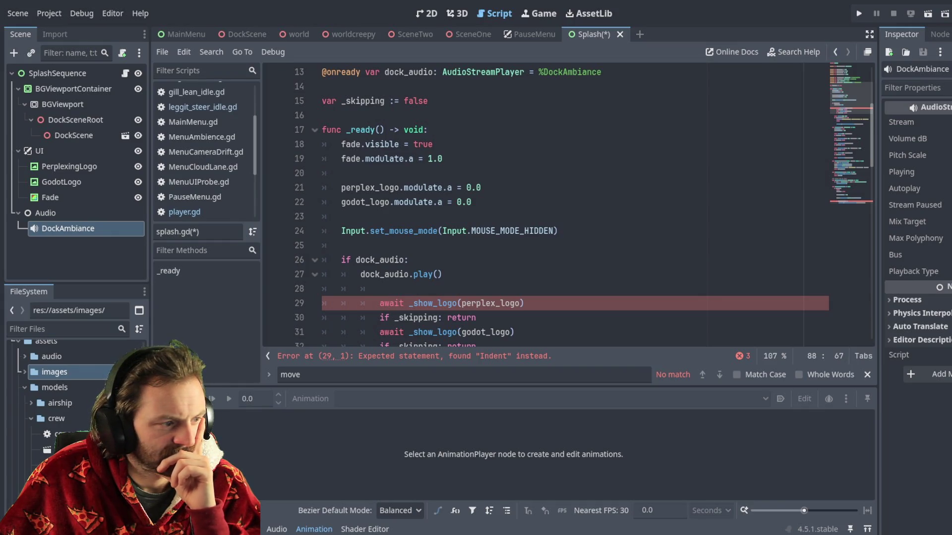
pyautogui.click(373, 302)
# Remove the extra indentation from lines 29 through 32 of _ready
pyautogui.press('BackSpace')
pyautogui.press('BackSpace')
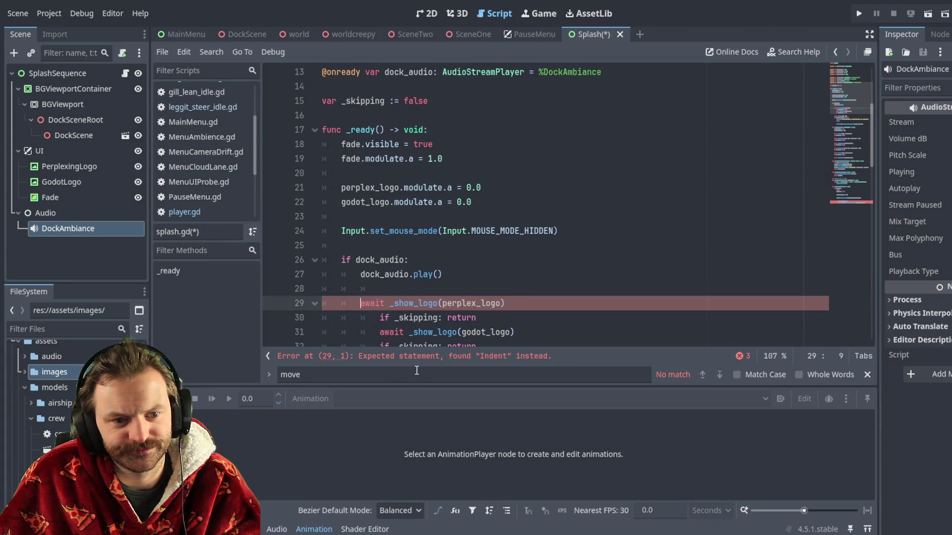
pyautogui.click(383, 318)
pyautogui.press('BackSpace')
pyautogui.press('BackSpace')
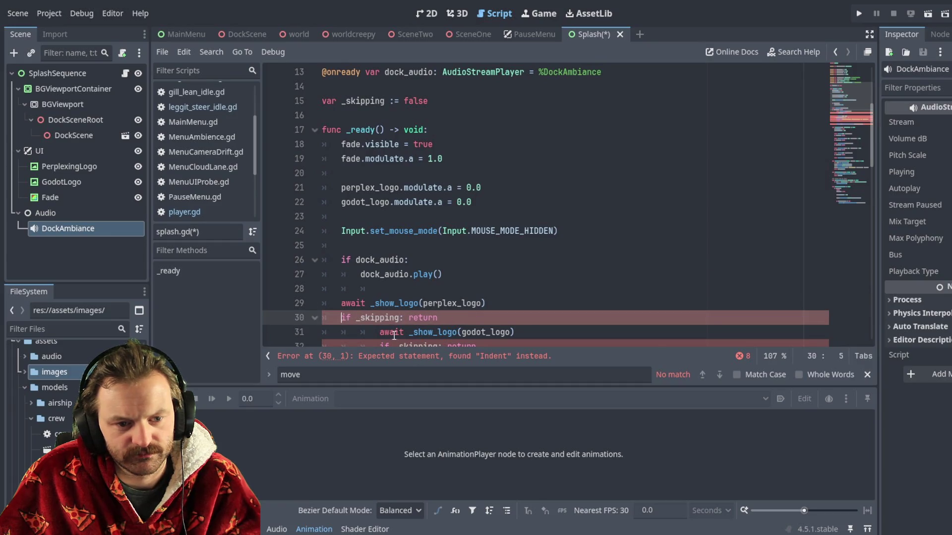
pyautogui.click(378, 331)
pyautogui.press('BackSpace')
pyautogui.press('BackSpace')
pyautogui.scroll(-2, 379, 307)
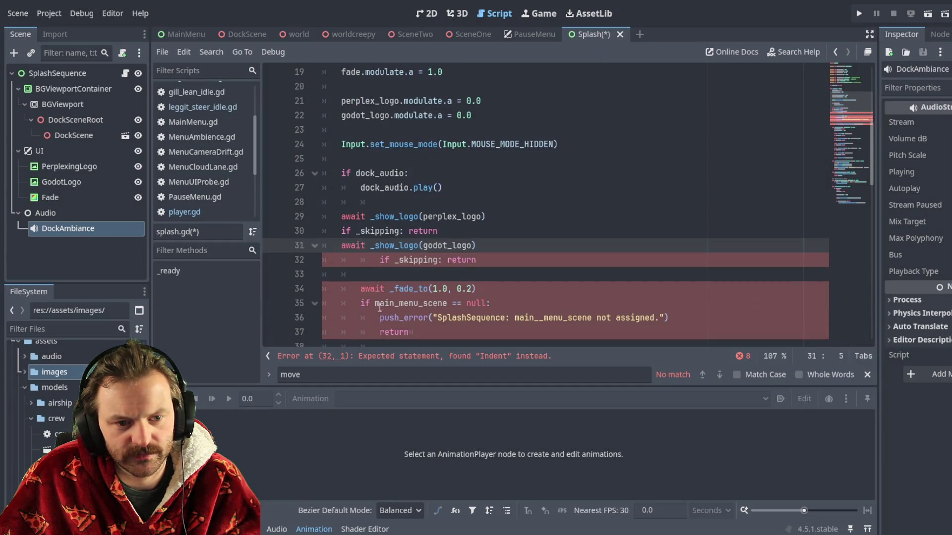
pyautogui.click(378, 260)
pyautogui.press('BackSpace')
pyautogui.press('BackSpace')
pyautogui.click(360, 289)
pyautogui.press('BackSpace')
pyautogui.press('BackSpace')
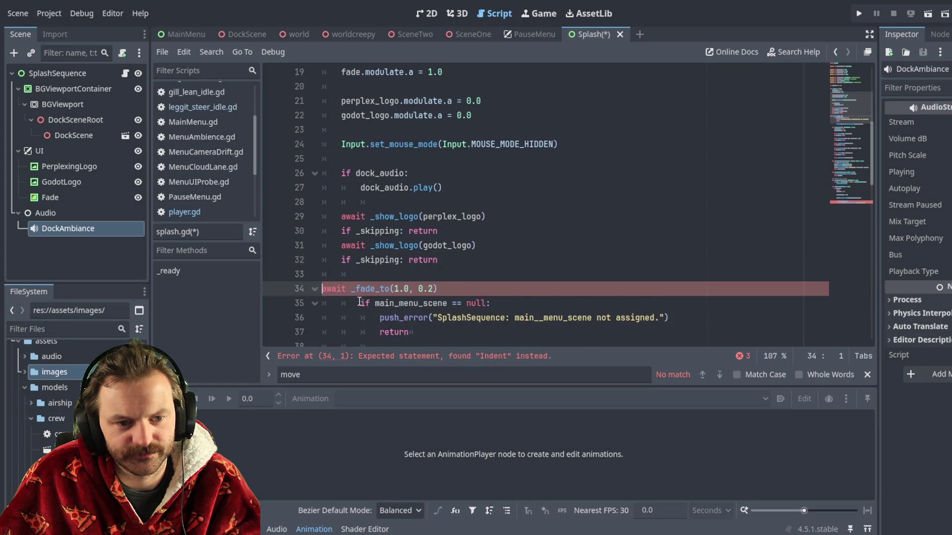
# Delete the stray 'q' before await and indent line 34 into the _ready body
pyautogui.scroll(-1, 360, 302)
pyautogui.write('q')
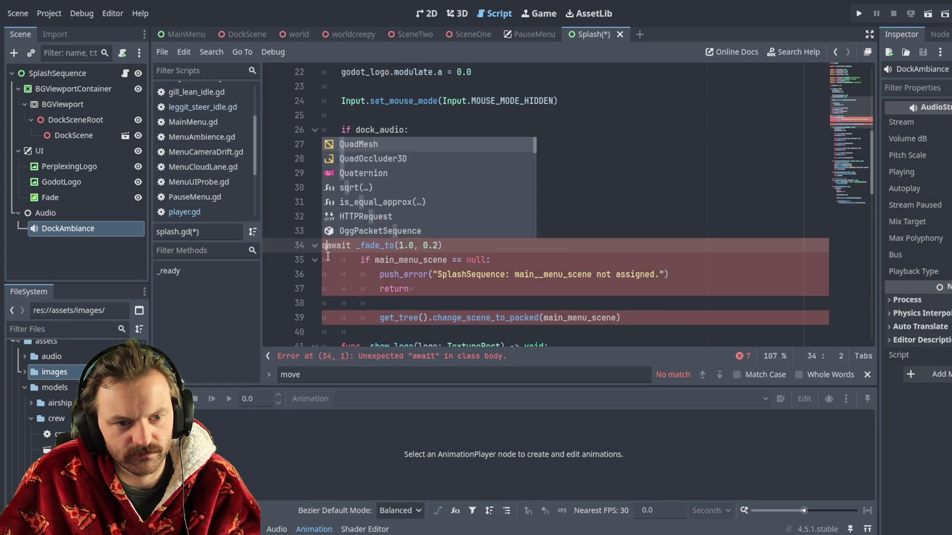
pyautogui.press('BackSpace')
pyautogui.press('Tab')
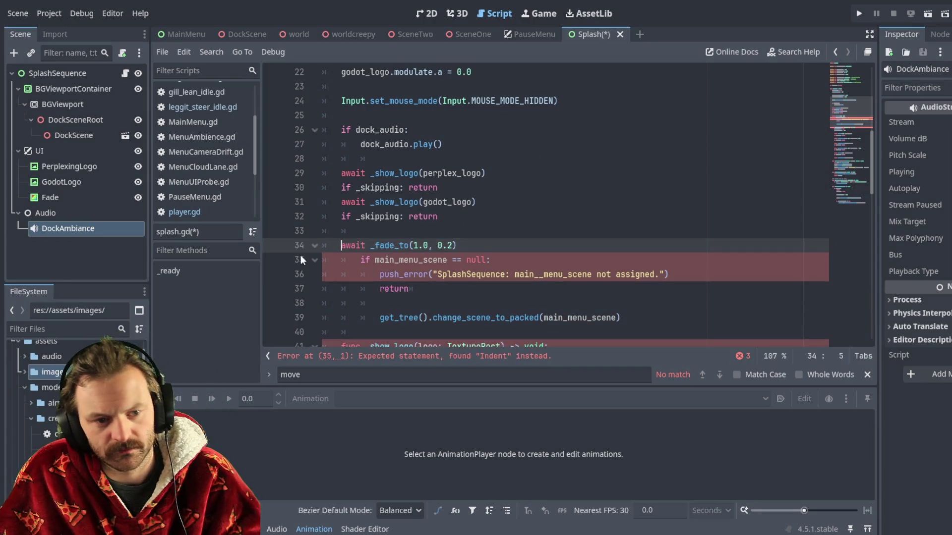
# Dedent the if check, push_error, return and scene-change lines (35–39) one level each
pyautogui.click(359, 260)
pyautogui.press('BackSpace')
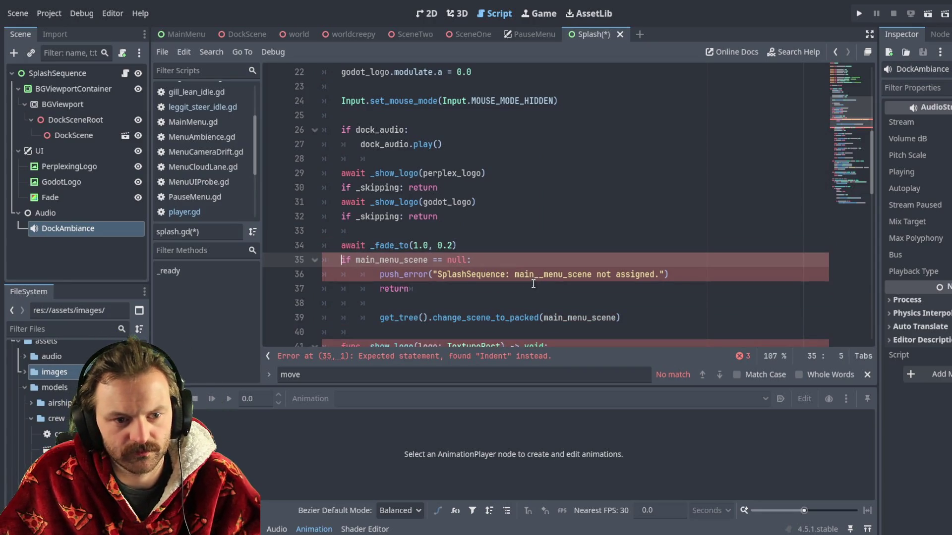
pyautogui.click(380, 275)
pyautogui.press('BackSpace')
pyautogui.click(379, 289)
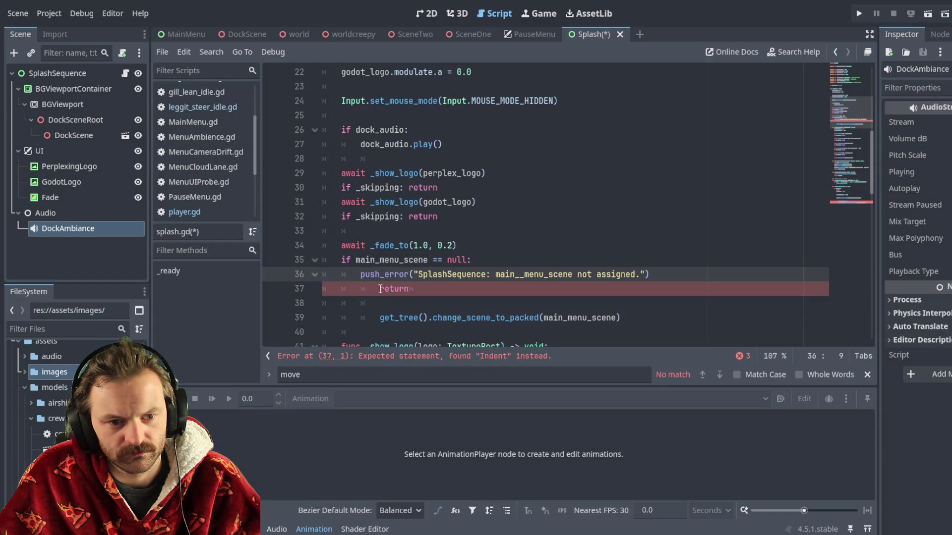
pyautogui.press('BackSpace')
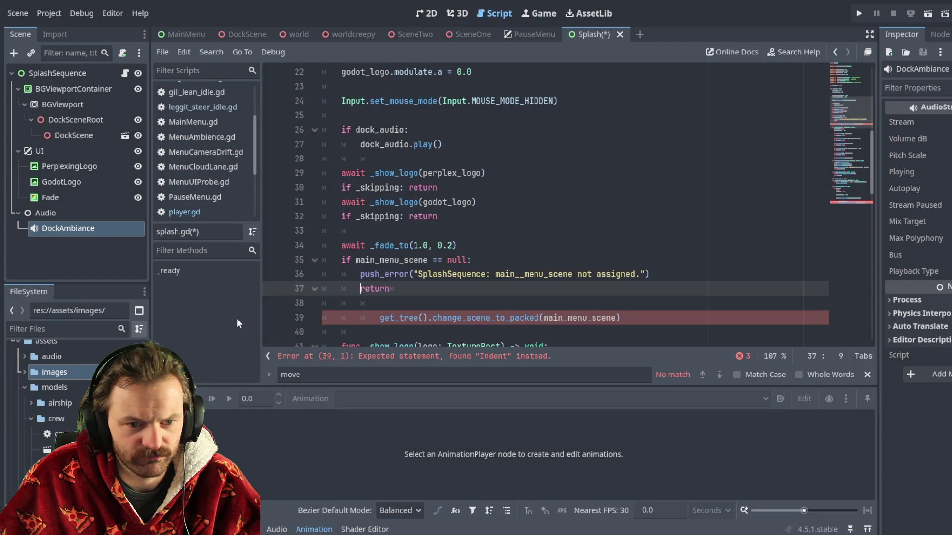
pyautogui.click(381, 318)
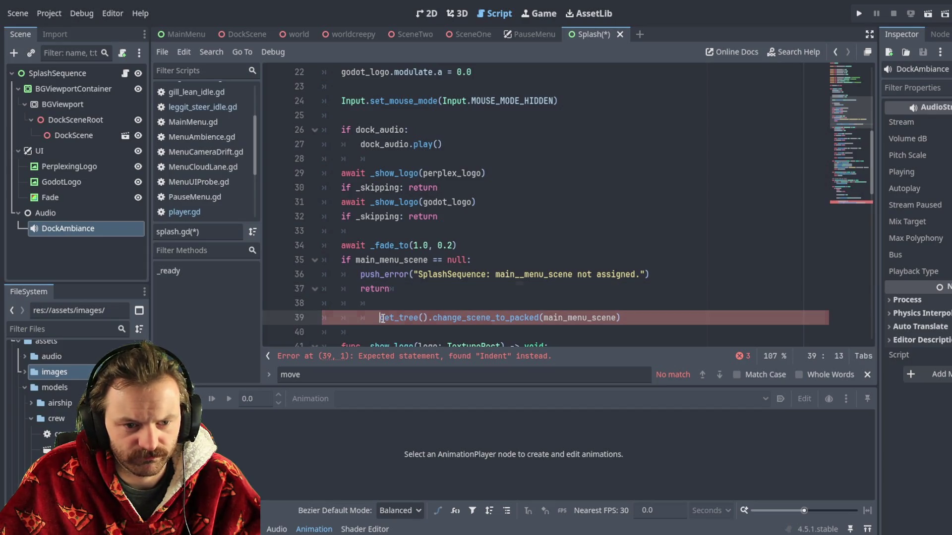
pyautogui.scroll(-2, 359, 278)
pyautogui.press('BackSpace')
pyautogui.press('BackSpace')
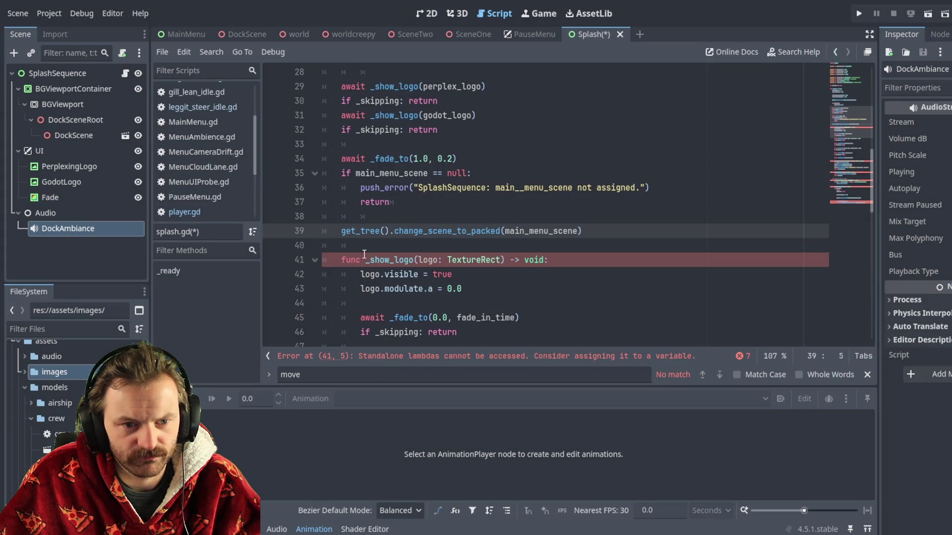
# Dedent the _show_logo header and its lines 42–52 one level
pyautogui.click(340, 261)
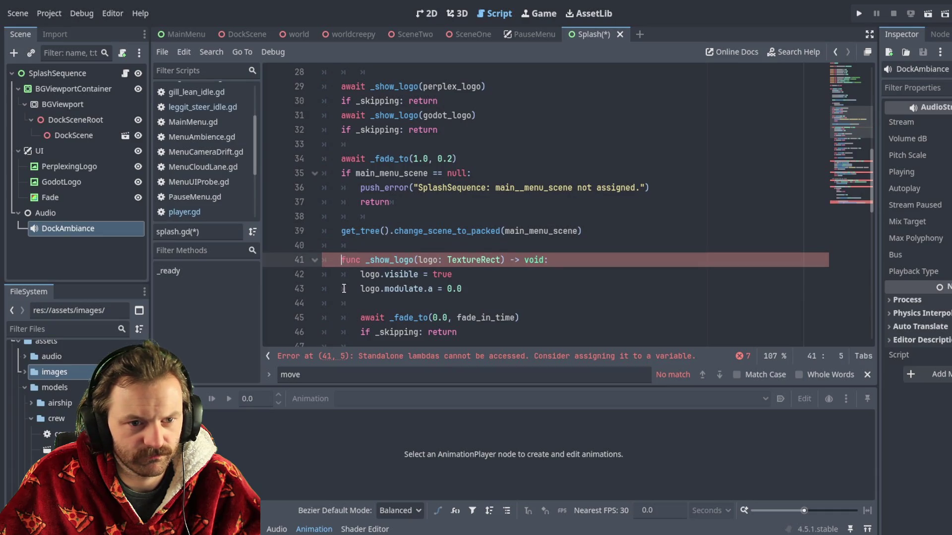
pyautogui.scroll(2, 339, 272)
pyautogui.scroll(5, 339, 272)
pyautogui.scroll(-10, 347, 269)
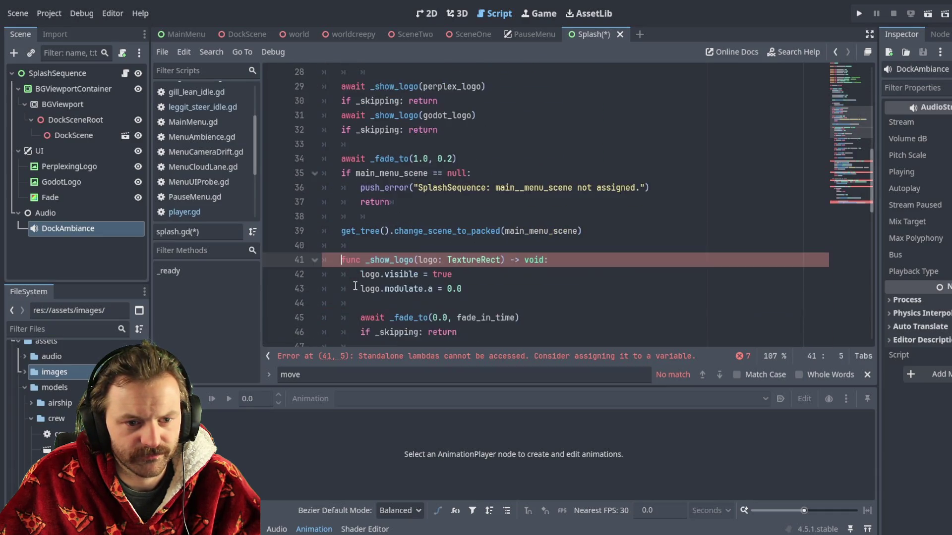
pyautogui.press('BackSpace')
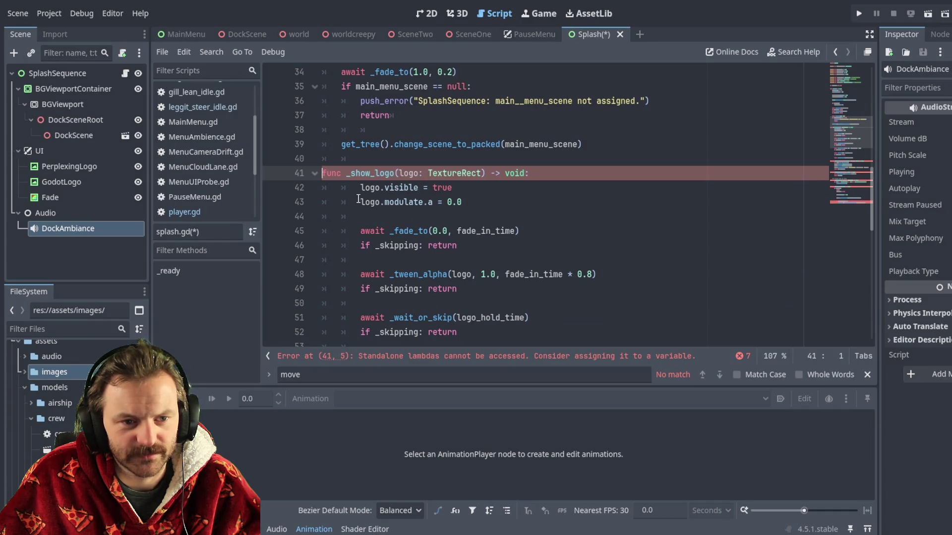
pyautogui.click(361, 187)
pyautogui.press('BackSpace')
pyautogui.click(362, 202)
pyautogui.press('BackSpace')
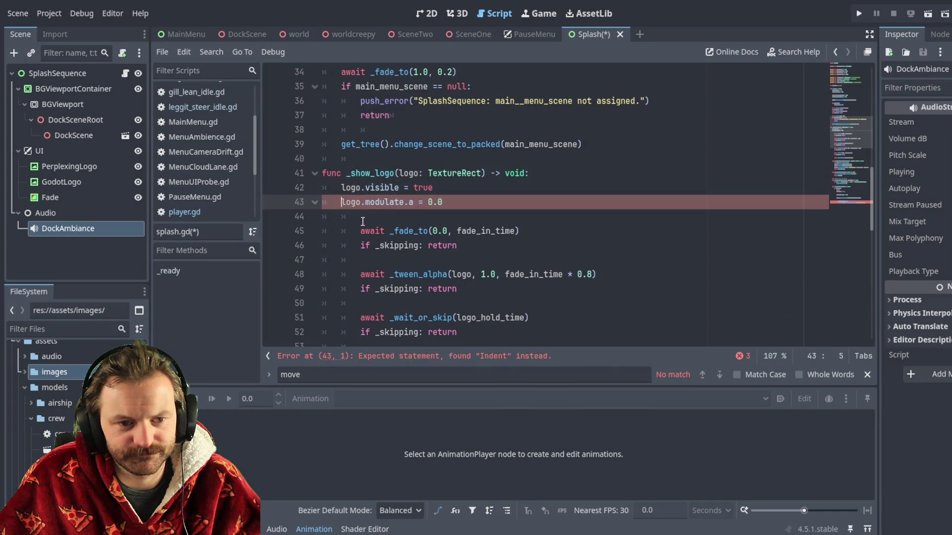
pyautogui.click(360, 231)
pyautogui.press('BackSpace')
pyautogui.click(360, 246)
pyautogui.press('BackSpace')
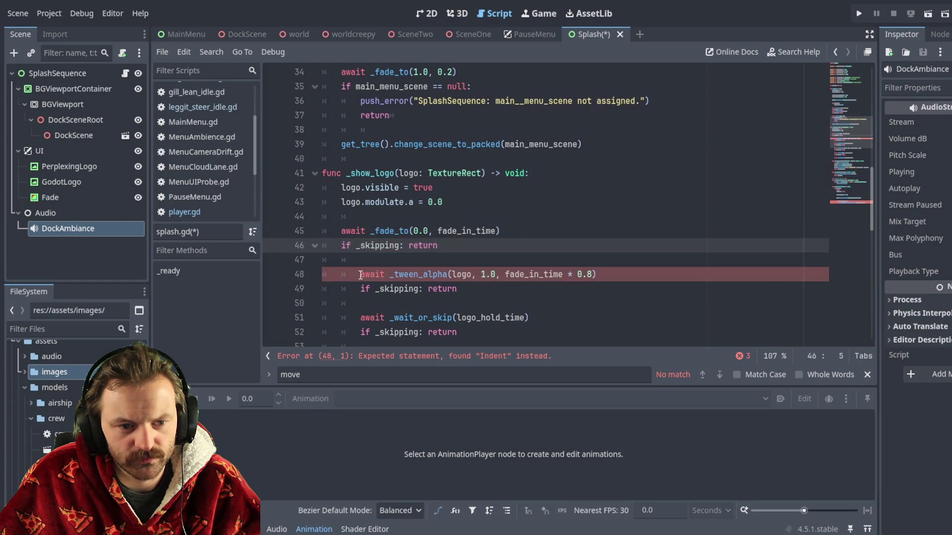
pyautogui.click(361, 274)
pyautogui.press('BackSpace')
pyautogui.click(360, 289)
pyautogui.press('BackSpace')
pyautogui.click(360, 317)
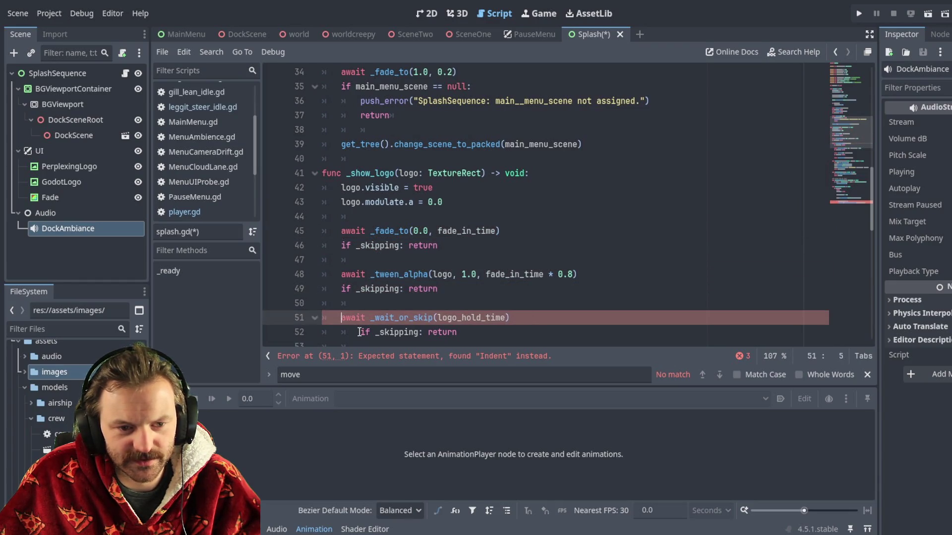
pyautogui.press('BackSpace')
pyautogui.click(360, 332)
pyautogui.press('BackSpace')
# Dedent the remaining await and skip-check lines 54–60 of _show_logo
pyautogui.scroll(-3, 366, 274)
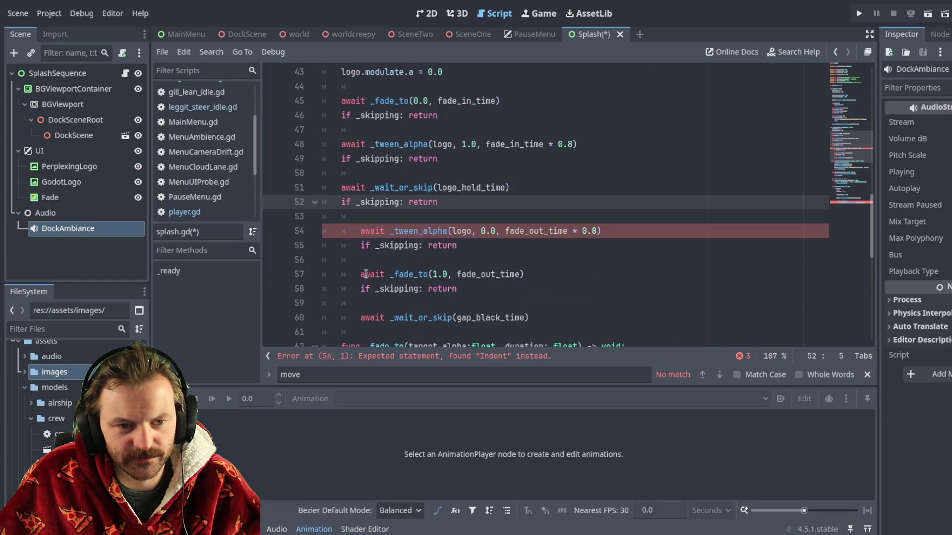
pyautogui.click(361, 231)
pyautogui.press('BackSpace')
pyautogui.click(361, 246)
pyautogui.press('BackSpace')
pyautogui.click(361, 274)
pyautogui.press('BackSpace')
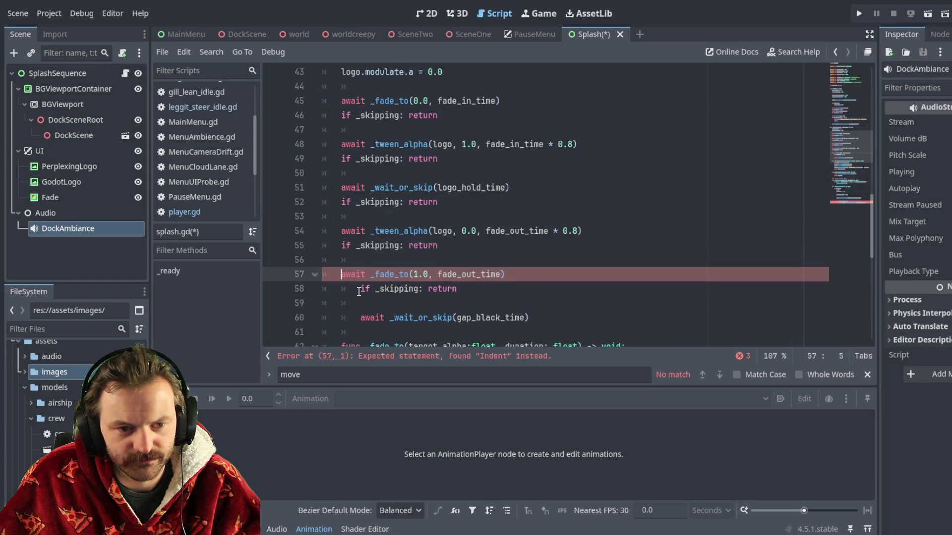
pyautogui.click(360, 289)
pyautogui.press('BackSpace')
pyautogui.click(360, 317)
pyautogui.press('BackSpace')
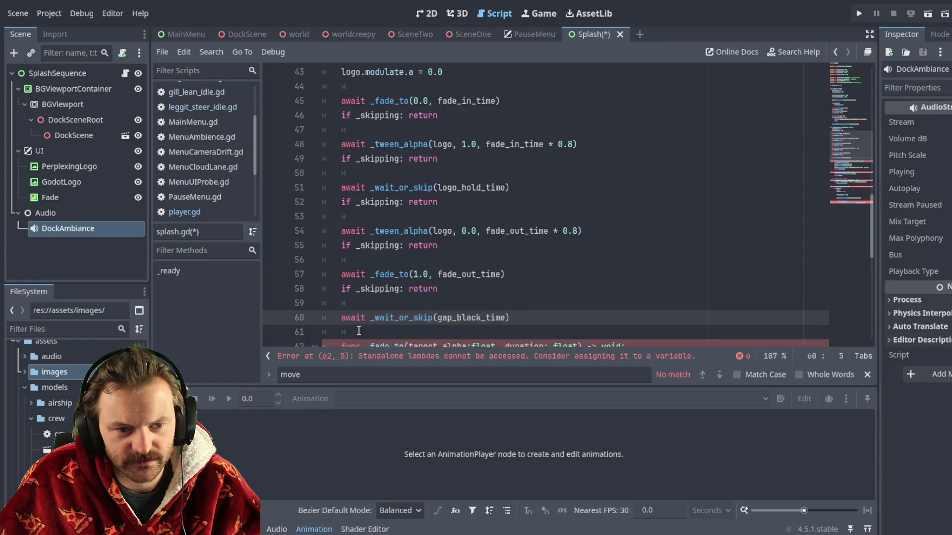
pyautogui.scroll(-3, 360, 322)
# Make _fade_to top-level by dedenting its header and body lines 63–67
pyautogui.click(340, 217)
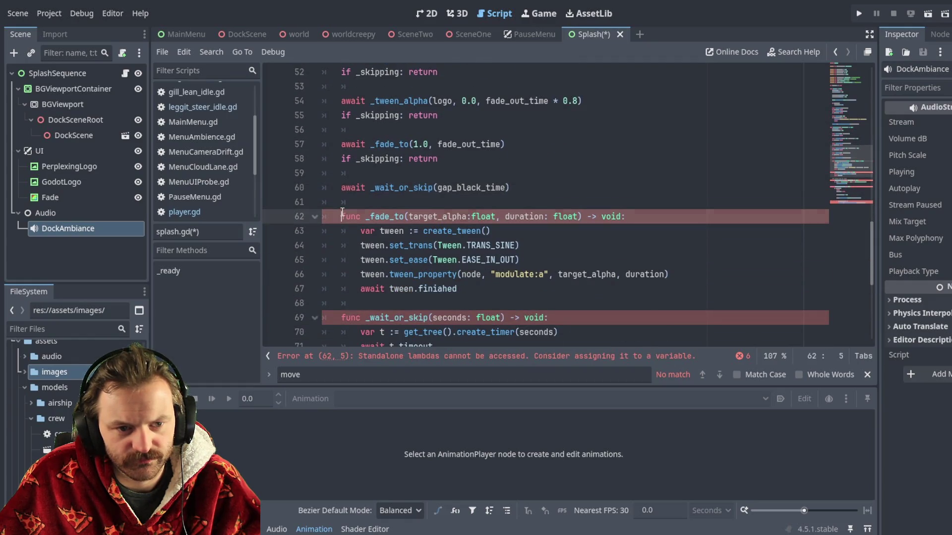
pyautogui.press('BackSpace')
pyautogui.click(360, 231)
pyautogui.press('BackSpace')
pyautogui.click(360, 245)
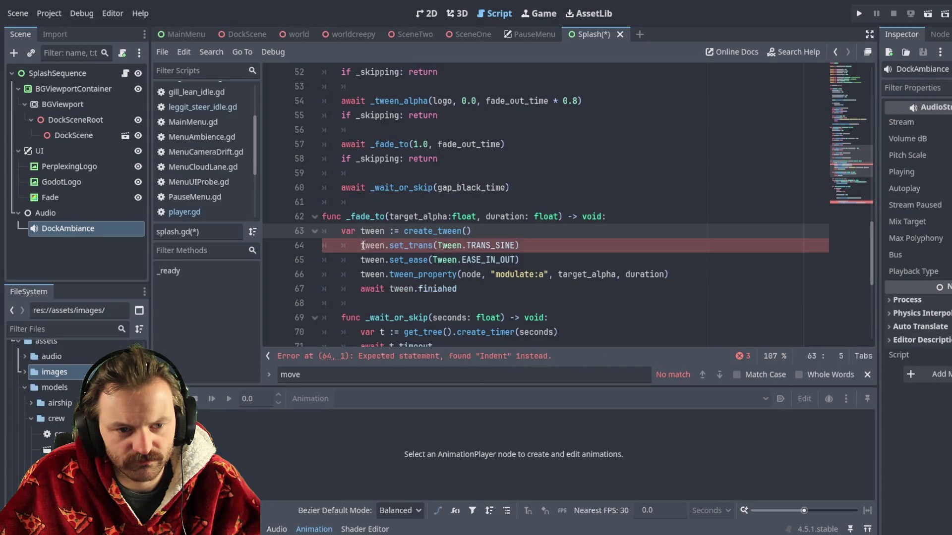
pyautogui.press('BackSpace')
pyautogui.click(360, 259)
pyautogui.press('BackSpace')
pyautogui.click(360, 275)
pyautogui.press('BackSpace')
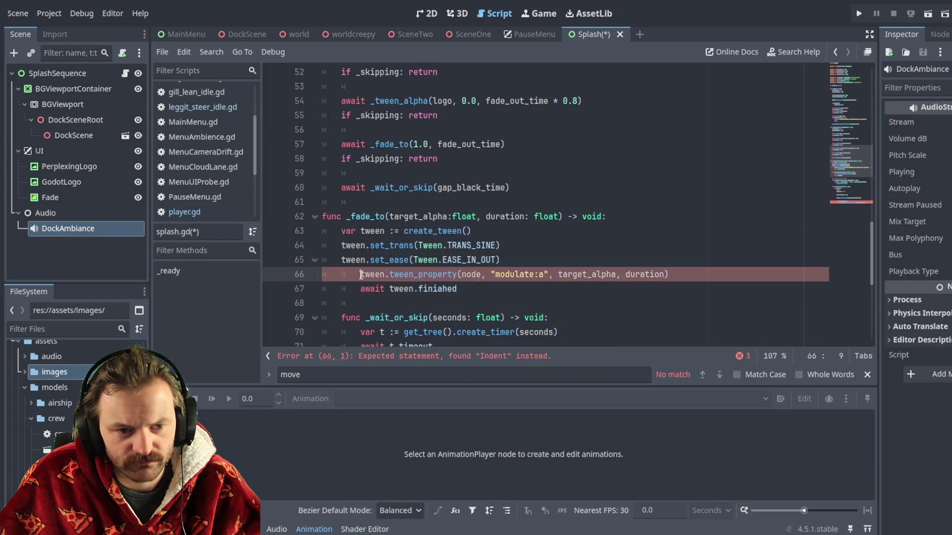
pyautogui.click(361, 288)
pyautogui.press('BackSpace')
pyautogui.scroll(-2, 336, 285)
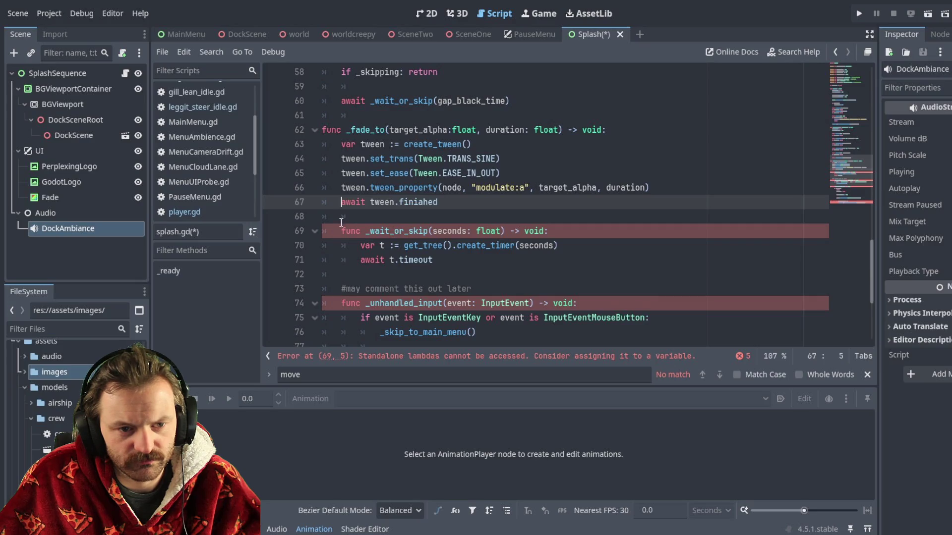
# Dedent the _wait_or_skip header, its lines 70–71, and the _unhandled_input header
pyautogui.click(341, 231)
pyautogui.press('BackSpace')
pyautogui.click(360, 245)
pyautogui.press('BackSpace')
pyautogui.click(361, 259)
pyautogui.press('BackSpace')
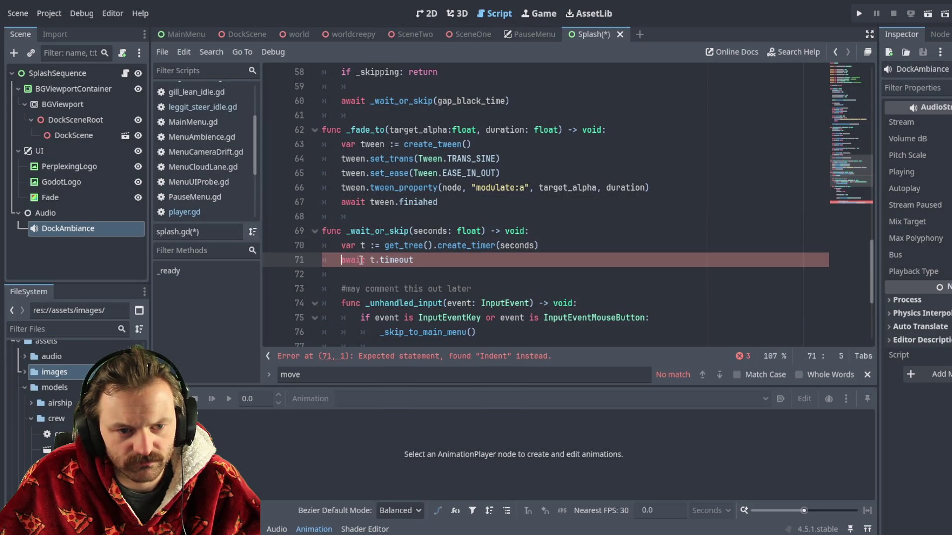
pyautogui.click(339, 303)
pyautogui.press('BackSpace')
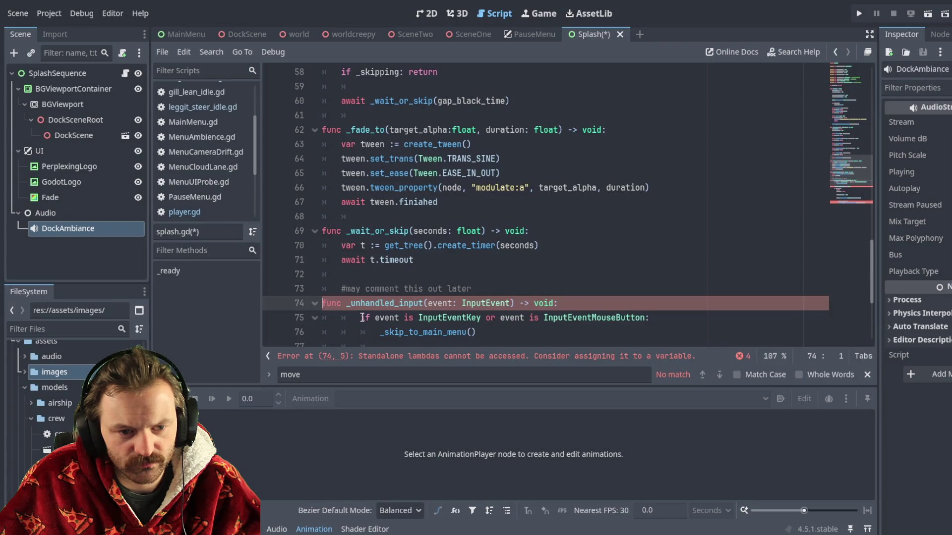
# Dedent _unhandled_input's input check and _skip_to_main_menu call on lines 75–76
pyautogui.click(360, 318)
pyautogui.scroll(-2, 429, 275)
pyautogui.press('BackSpace')
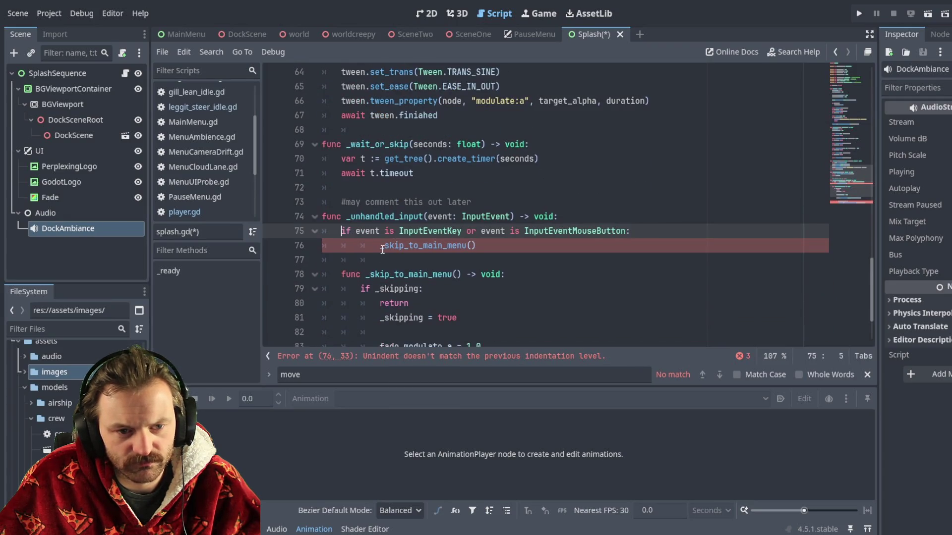
pyautogui.click(380, 246)
pyautogui.press('BackSpace')
# Dedent the _skip_to_main_menu header and its return, _skipping, fade and mouse-mode lines
pyautogui.scroll(-1, 364, 246)
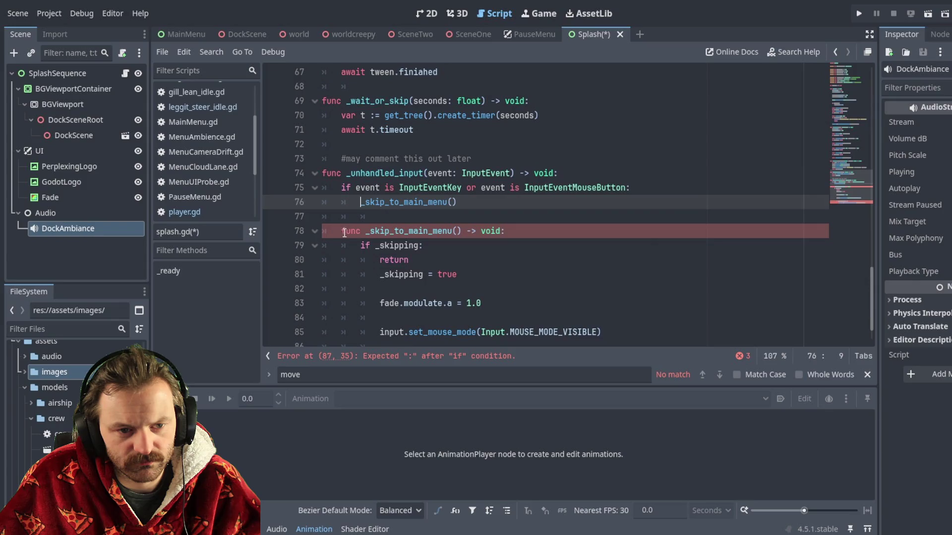
pyautogui.click(344, 231)
pyautogui.press('BackSpace')
pyautogui.click(360, 245)
pyautogui.press('BackSpace')
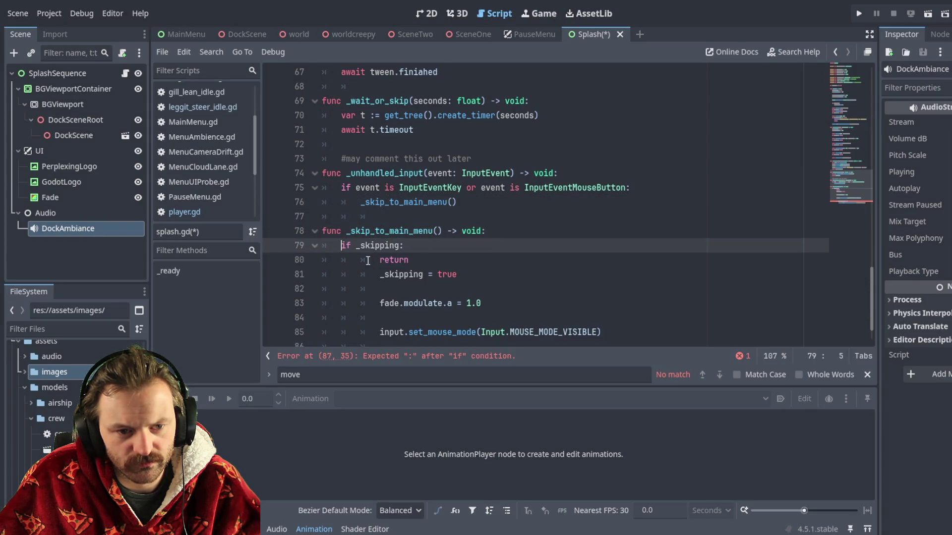
pyautogui.click(380, 260)
pyautogui.press('BackSpace')
pyautogui.click(379, 274)
pyautogui.press('BackSpace')
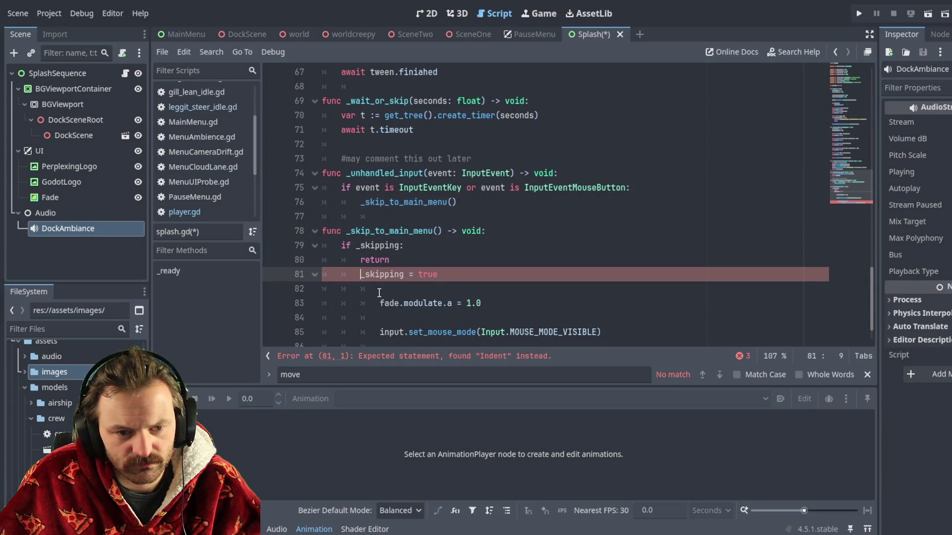
pyautogui.click(380, 303)
pyautogui.press('BackSpace')
pyautogui.click(380, 332)
pyautogui.press('BackSpace')
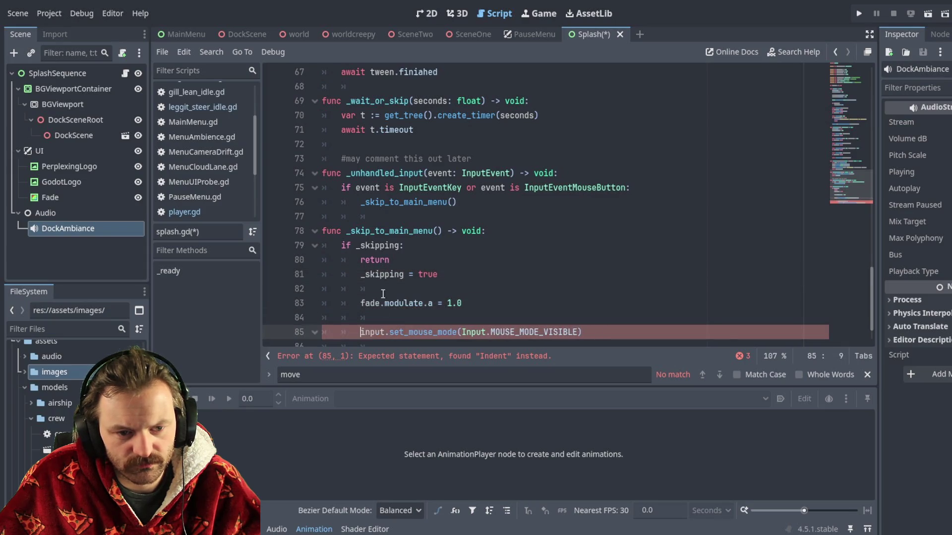
# Dedent the main_menu_scene check and the get_tree scene-change line
pyautogui.scroll(-1, 377, 292)
pyautogui.click(381, 317)
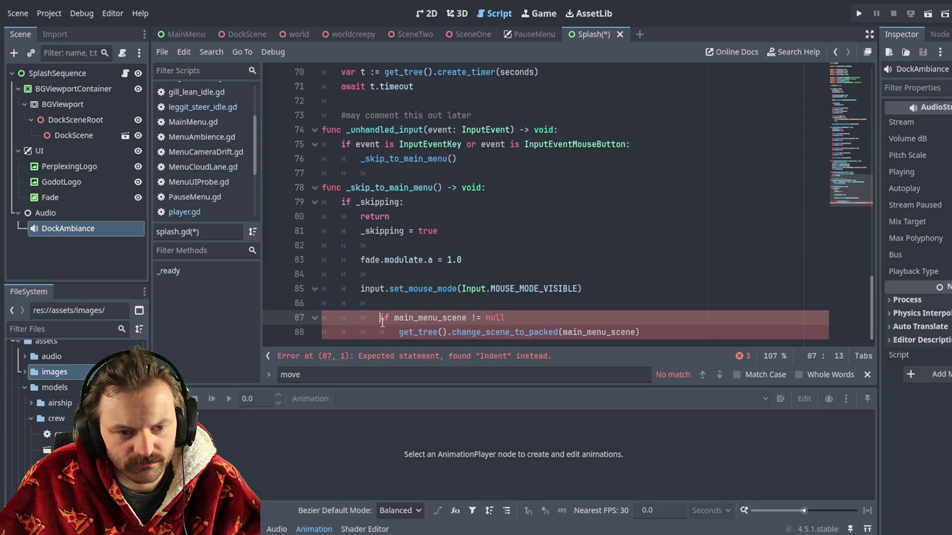
pyautogui.press('BackSpace')
pyautogui.click(399, 332)
pyautogui.press('BackSpace')
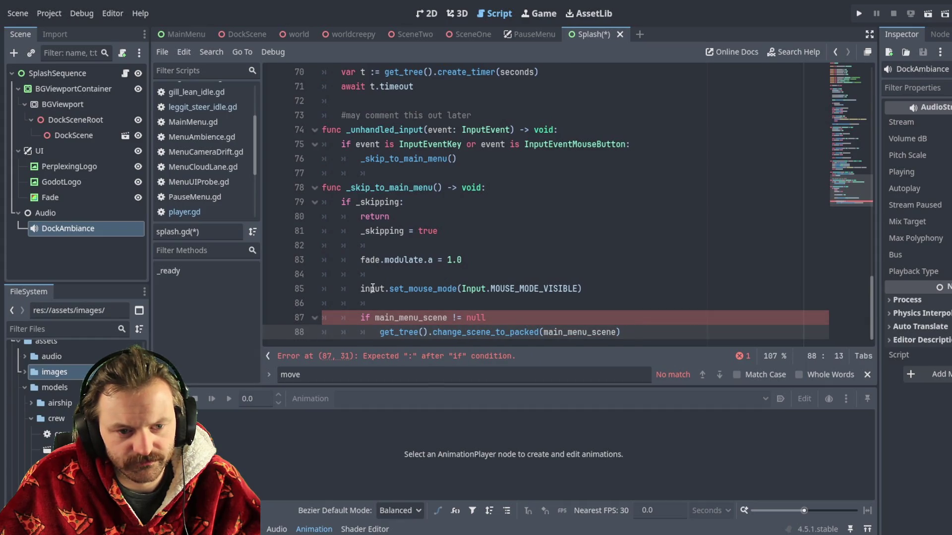
pyautogui.press('BackSpace')
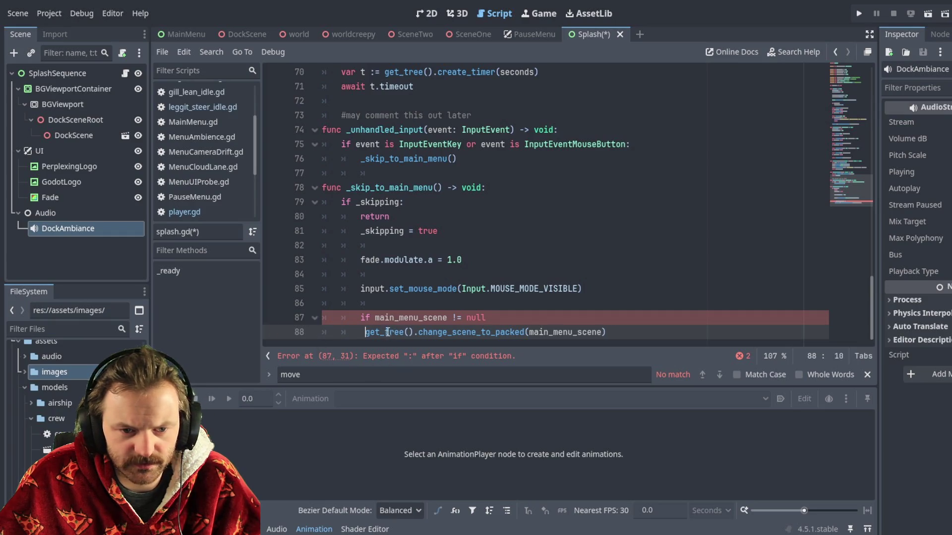
# Add the missing colon after 'null' on line 87 and indent the get_tree line under it
pyautogui.click(393, 365)
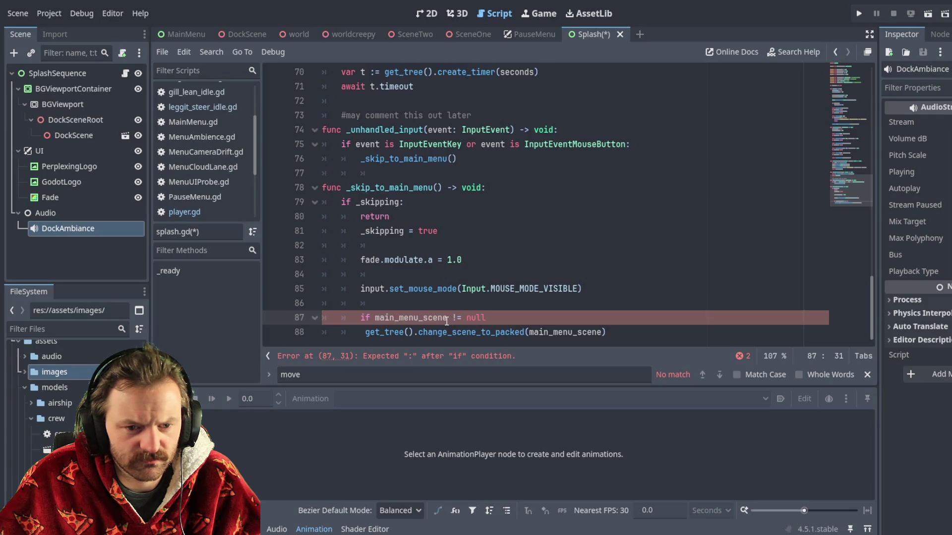
pyautogui.click(488, 318)
pyautogui.write(':')
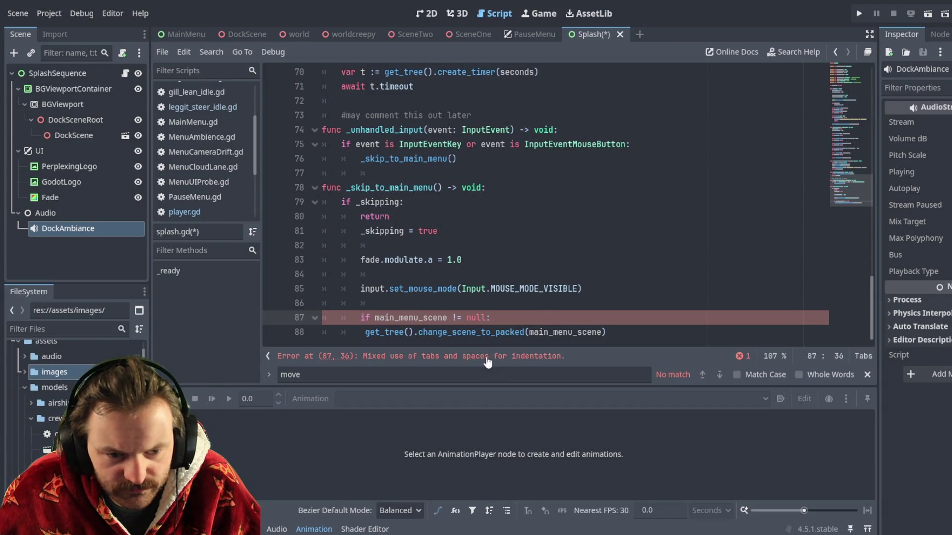
pyautogui.click(362, 332)
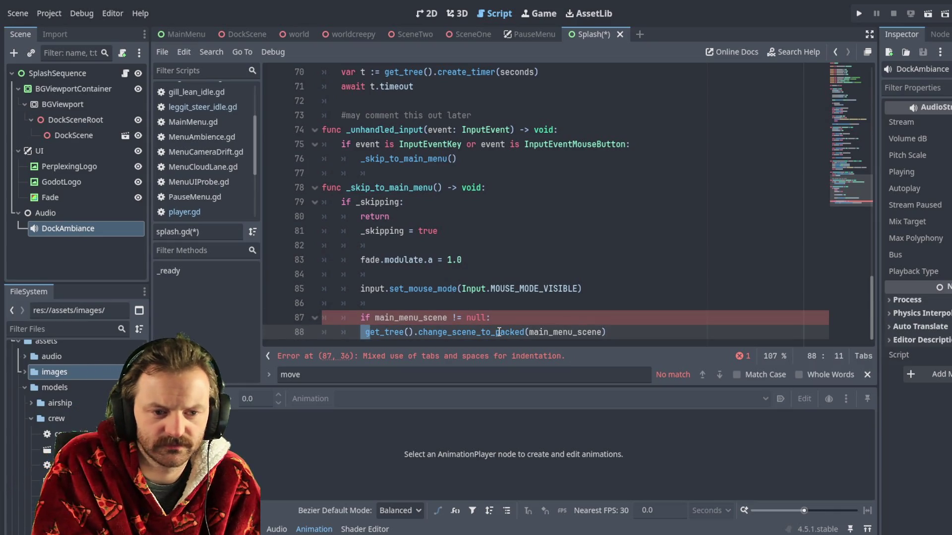
pyautogui.press('Left')
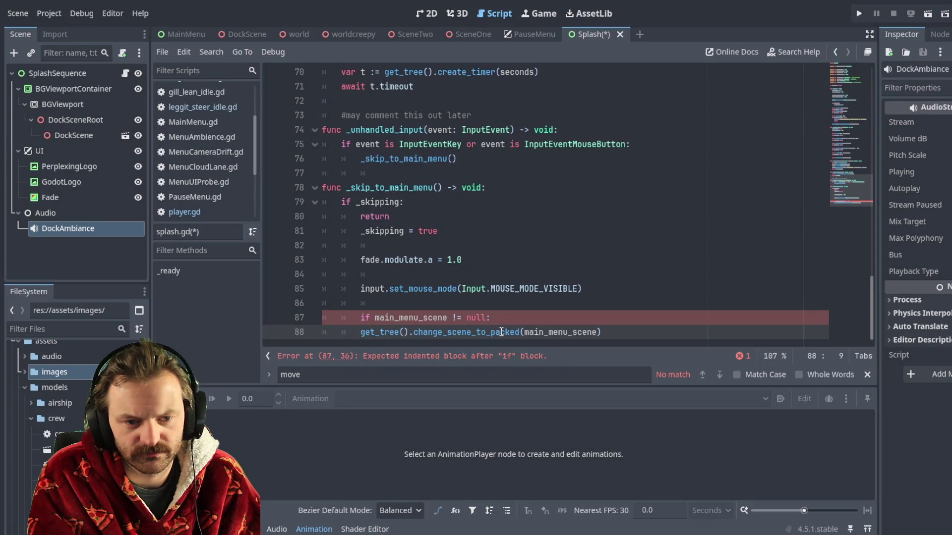
pyautogui.press('Tab')
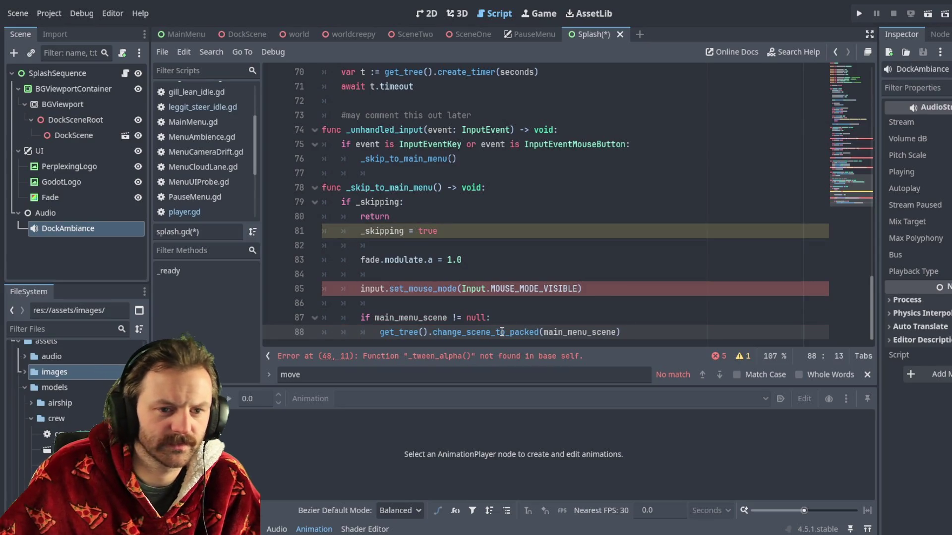
# Align the _skipping, fade, mouse-mode, null-check and scene-change lines, then jump to the line 48 error
pyautogui.click(366, 233)
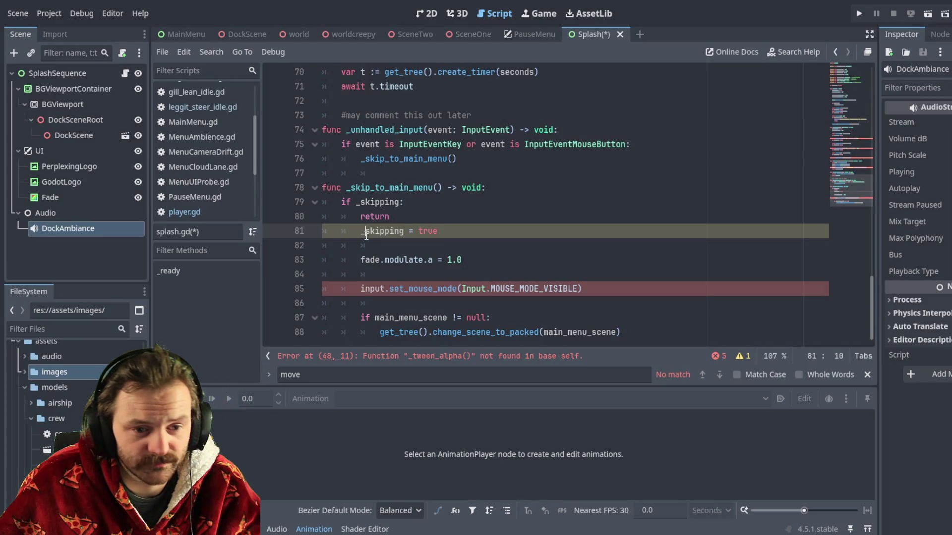
pyautogui.press('Left')
pyautogui.press('BackSpace')
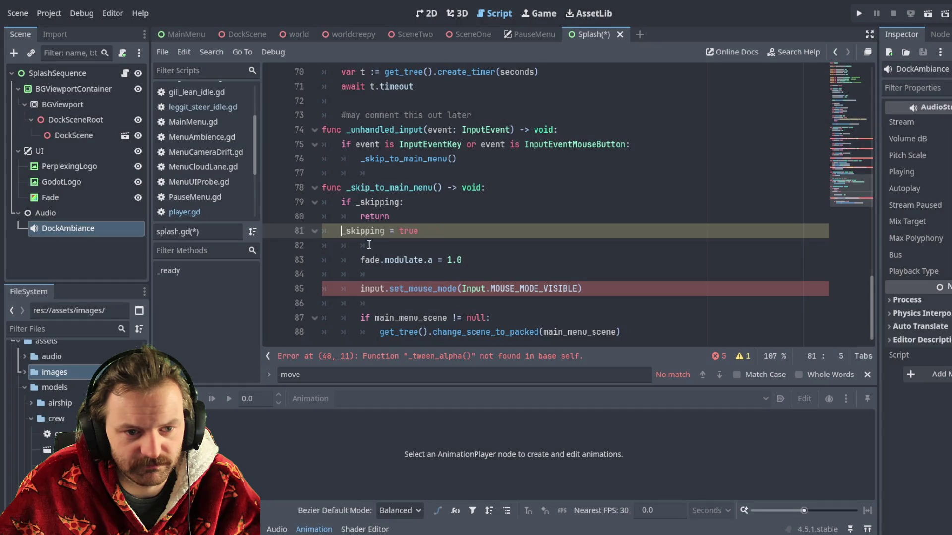
pyautogui.click(361, 260)
pyautogui.press('BackSpace')
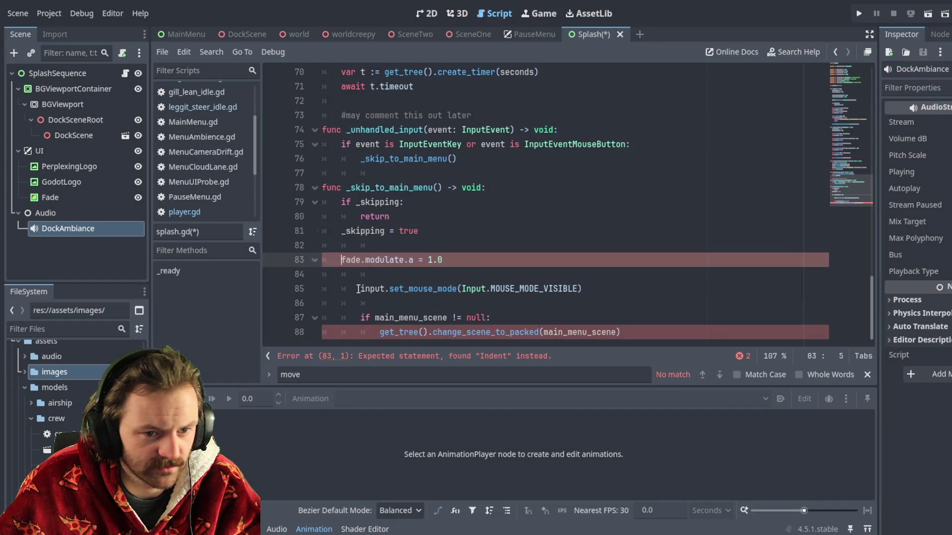
pyautogui.click(360, 289)
pyautogui.press('BackSpace')
pyautogui.click(365, 316)
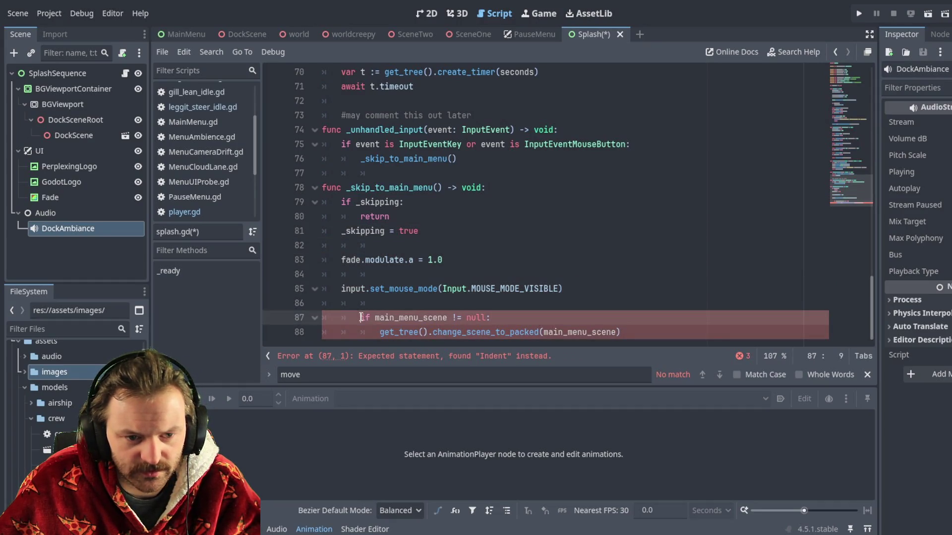
pyautogui.press('BackSpace')
pyautogui.click(382, 332)
pyautogui.press('BackSpace')
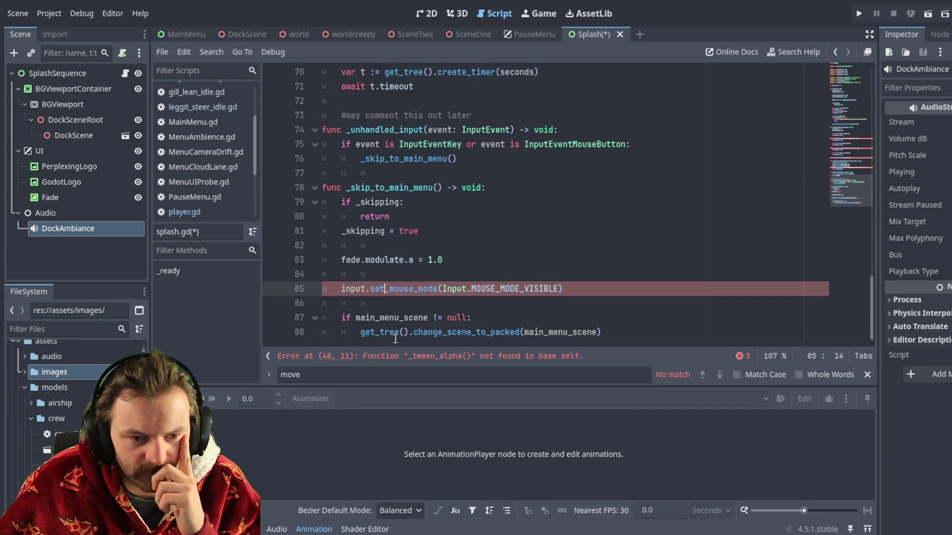
pyautogui.click(396, 357)
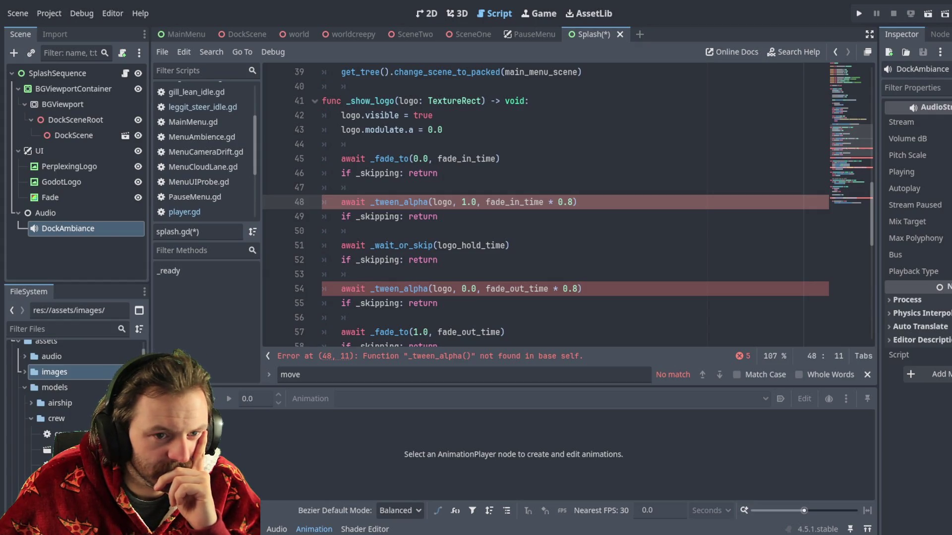
# Review the mouse-mode line and the line 48 error, then go to _fade_to's tween_property line
pyautogui.scroll(-5, 427, 171)
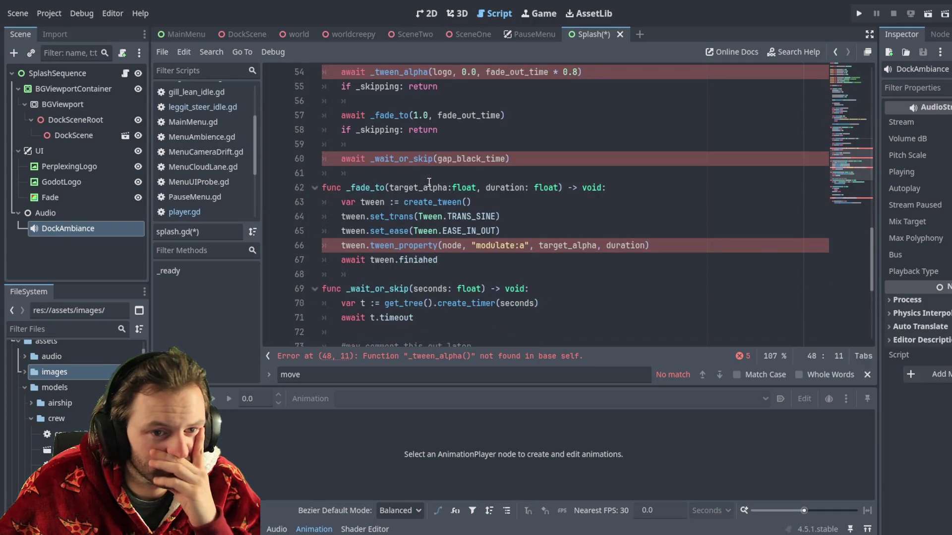
pyautogui.scroll(-5, 429, 182)
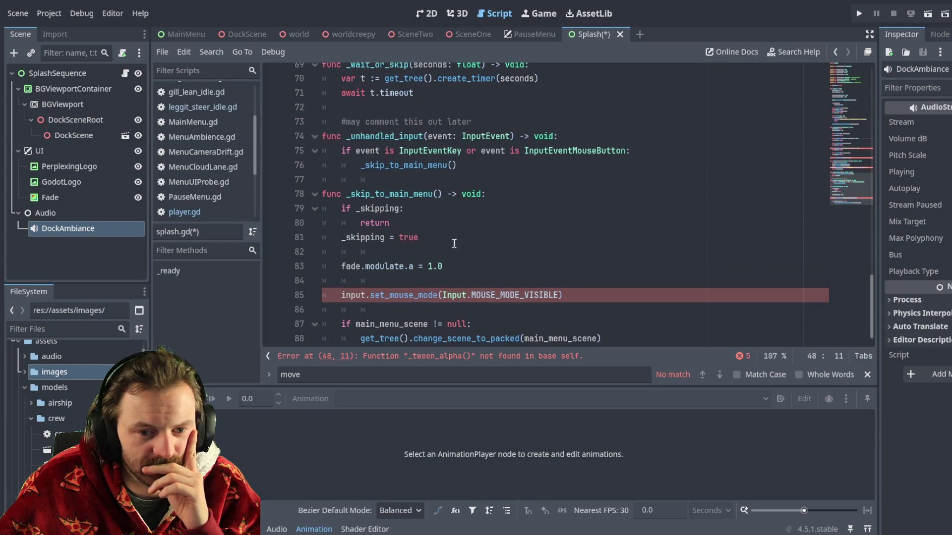
pyautogui.click(372, 291)
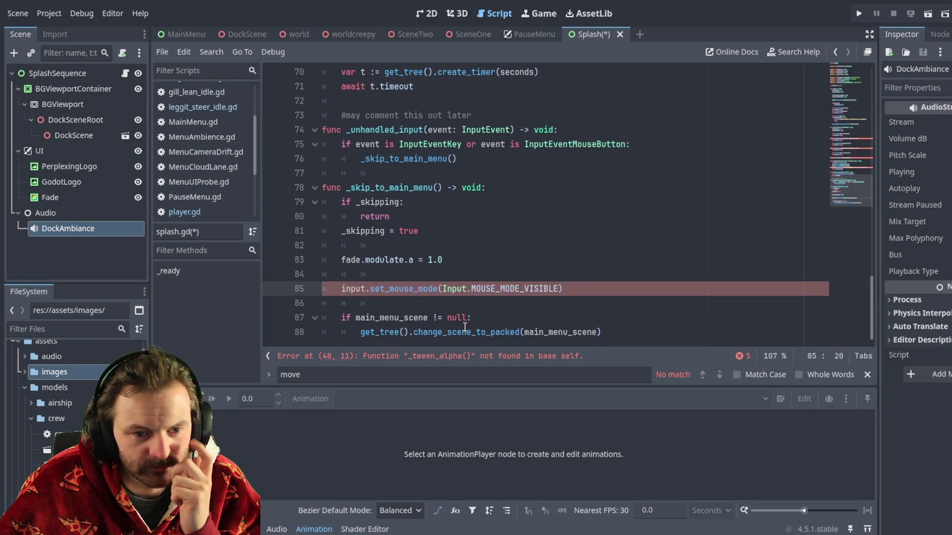
pyautogui.click(448, 356)
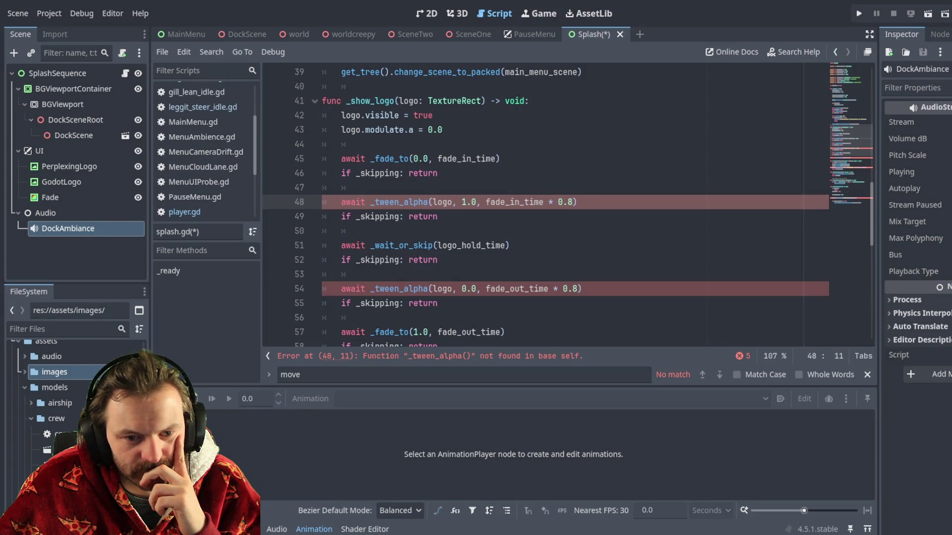
pyautogui.scroll(-3, 545, 206)
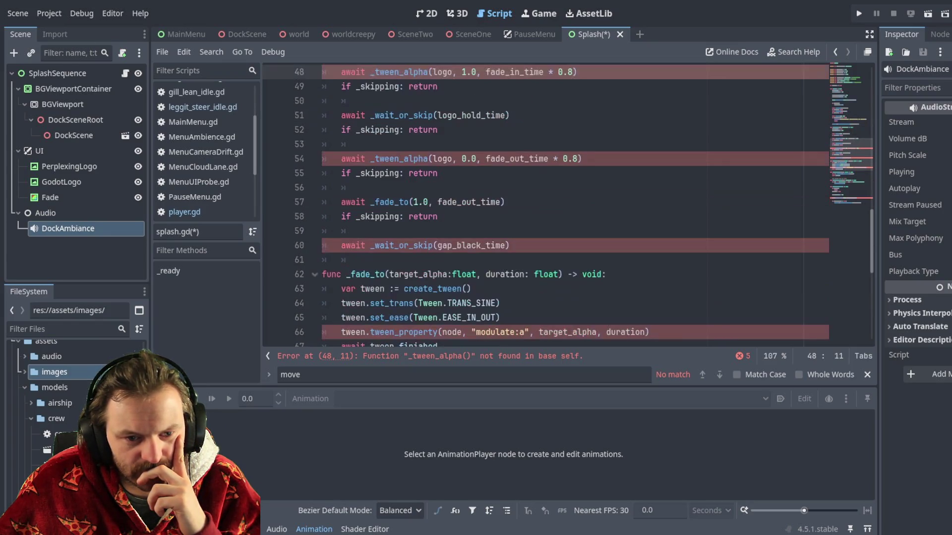
pyautogui.scroll(3, 545, 206)
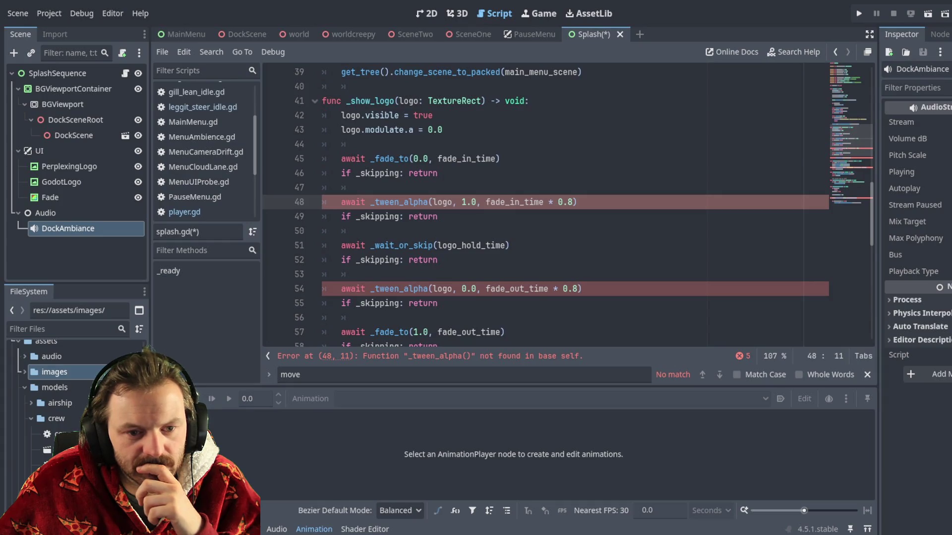
pyautogui.scroll(-4, 546, 205)
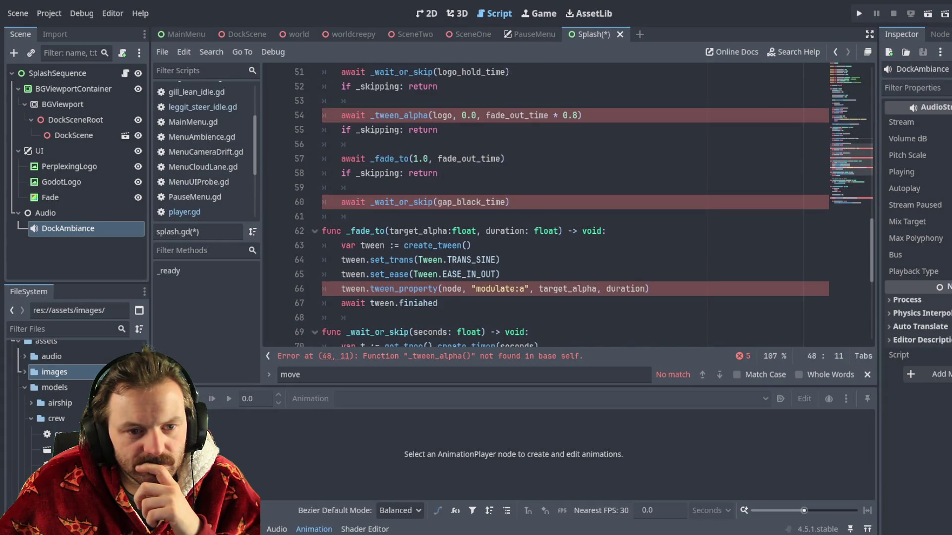
pyautogui.scroll(-1, 545, 206)
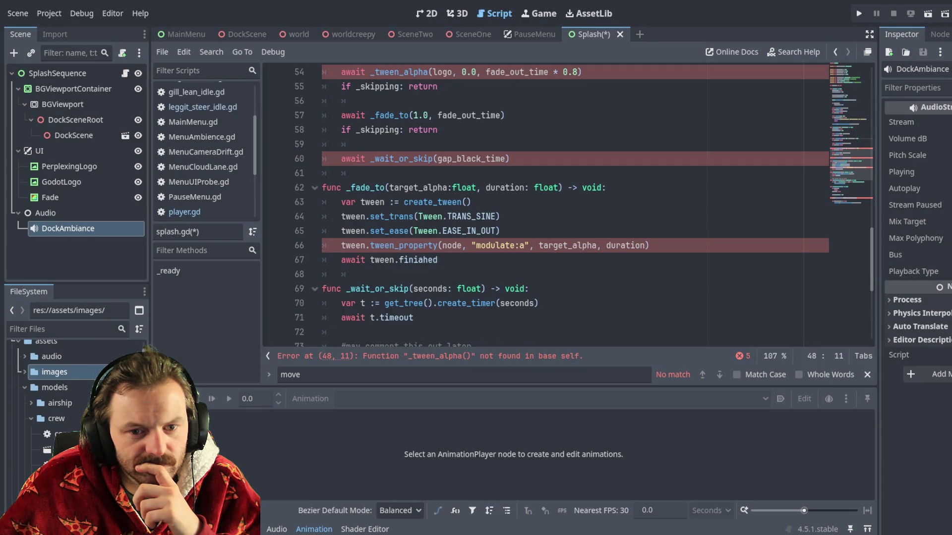
pyautogui.click(569, 245)
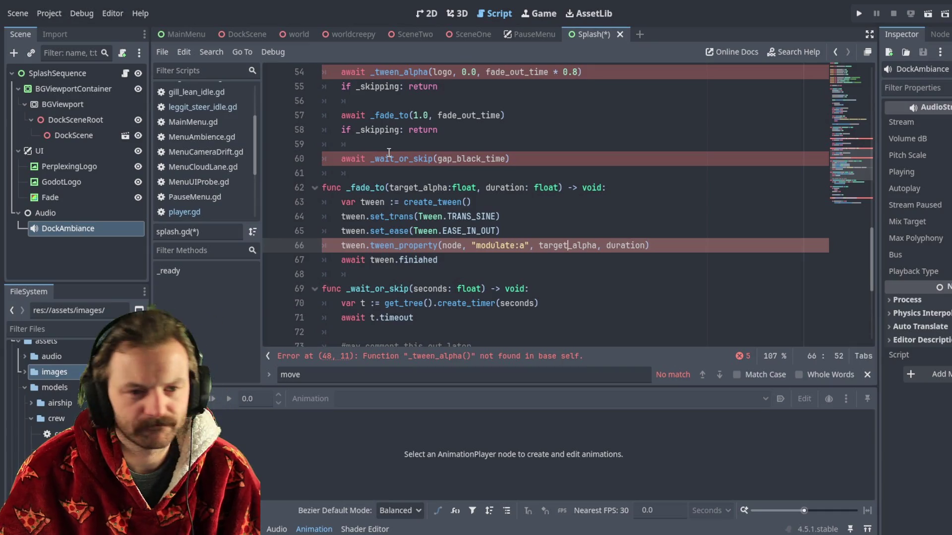
pyautogui.scroll(13, 356, 150)
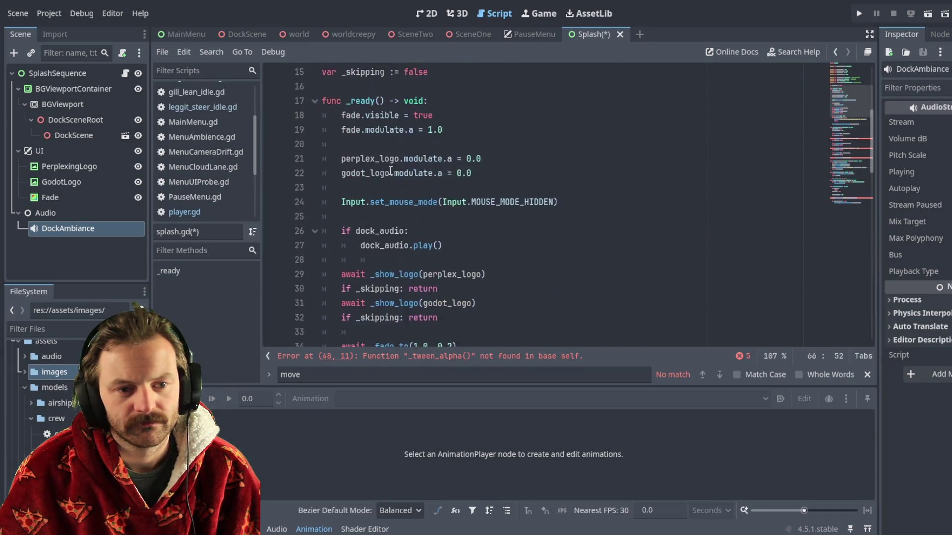
pyautogui.scroll(-9, 357, 163)
pyautogui.scroll(2, 356, 169)
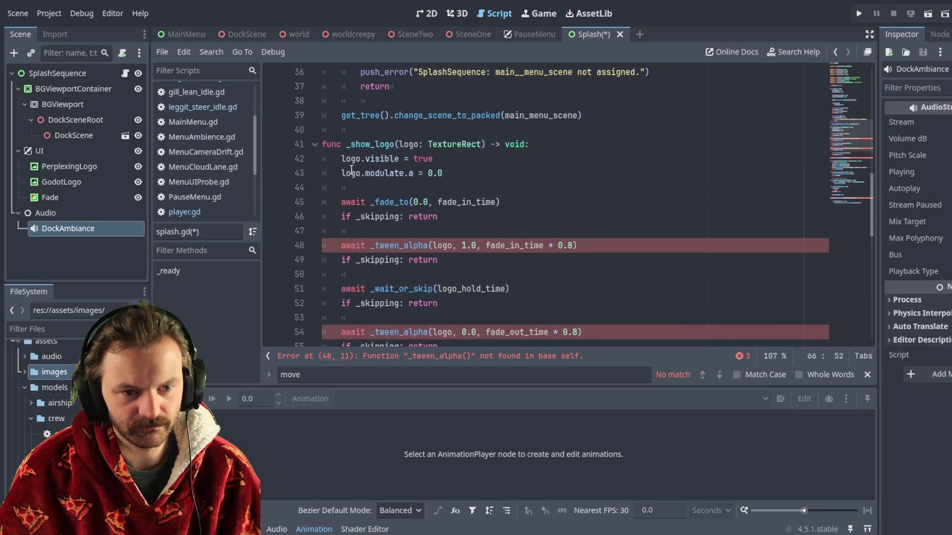
pyautogui.scroll(-1, 353, 173)
pyautogui.click(343, 175)
pyautogui.press('Tab')
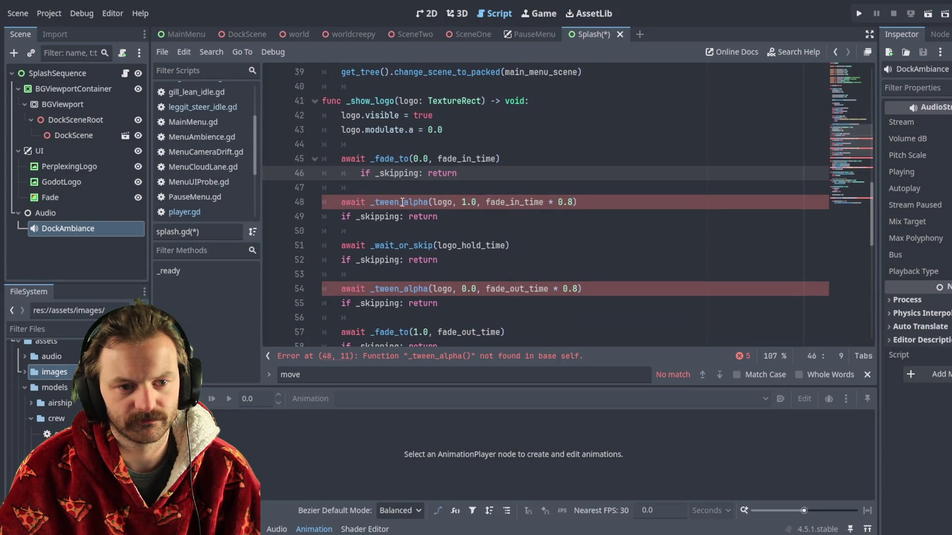
pyautogui.press('BackSpace')
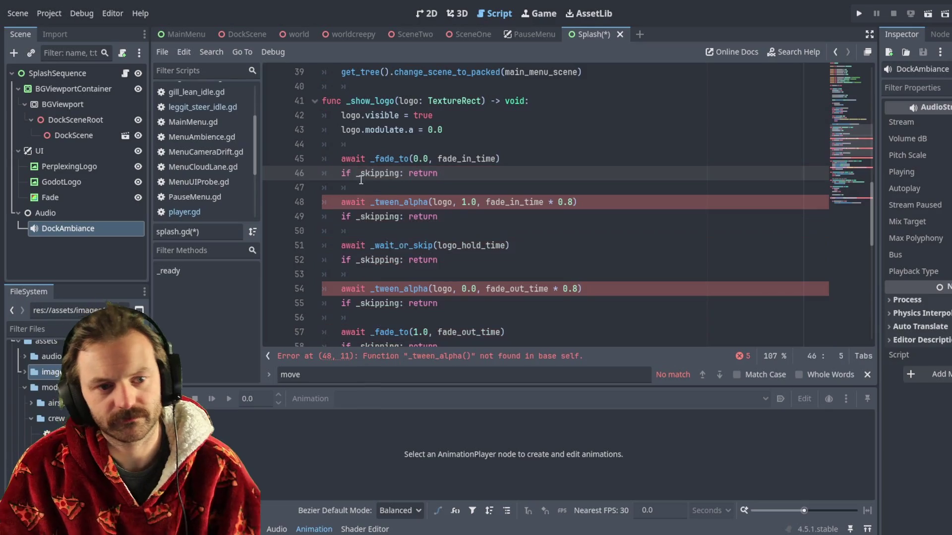
pyautogui.scroll(-1, 359, 186)
pyautogui.click(343, 173)
pyautogui.press('Tab')
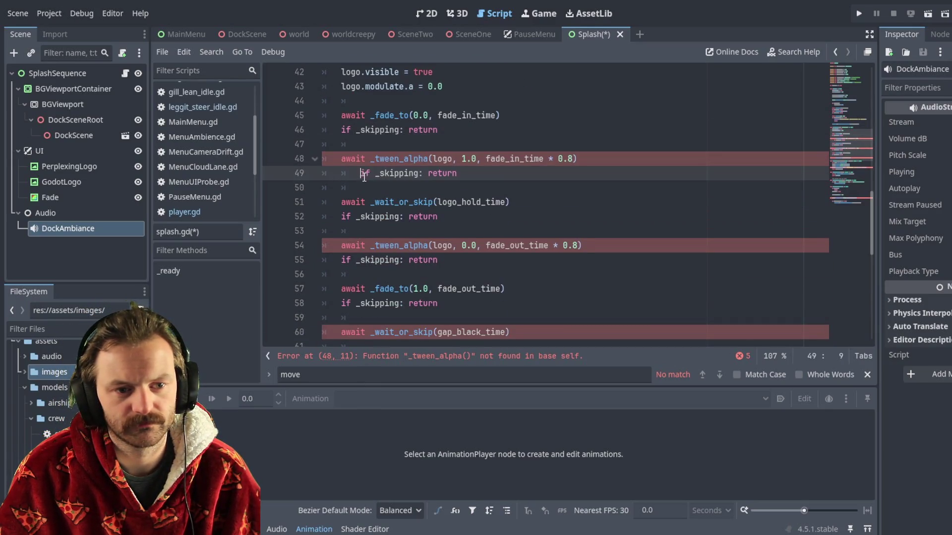
pyautogui.press('BackSpace')
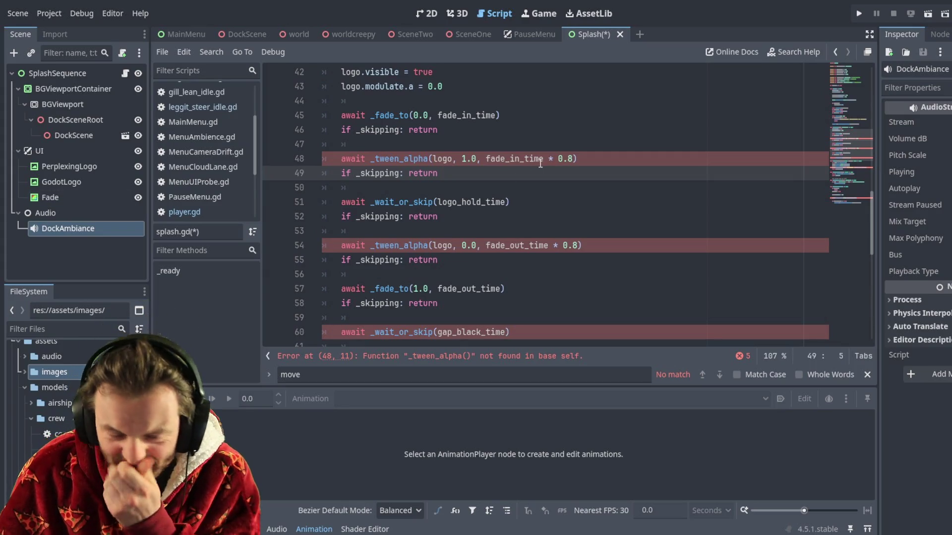
# Jump to line 48's _tween_alpha call from the status-bar error, then select and deselect the message
pyautogui.click(418, 357)
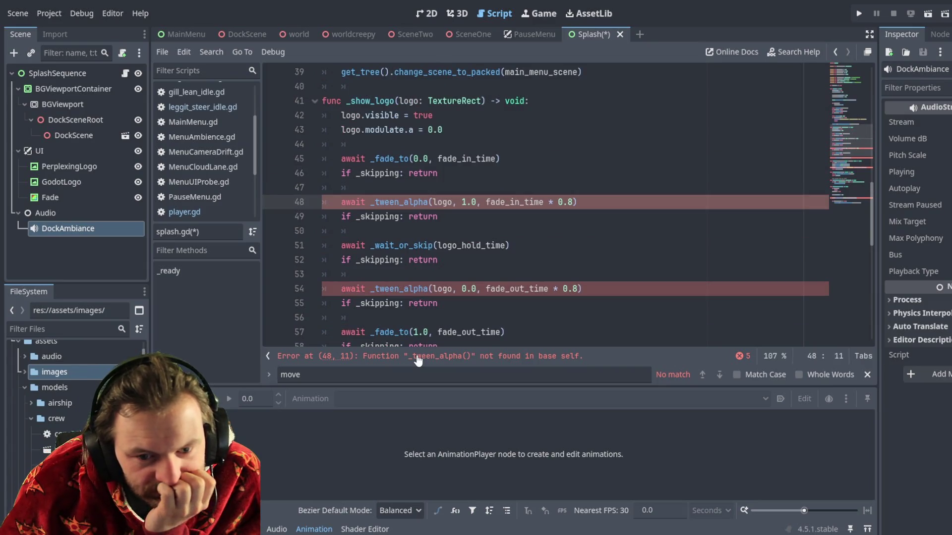
pyautogui.moveTo(585, 357); pyautogui.dragTo(280, 356)
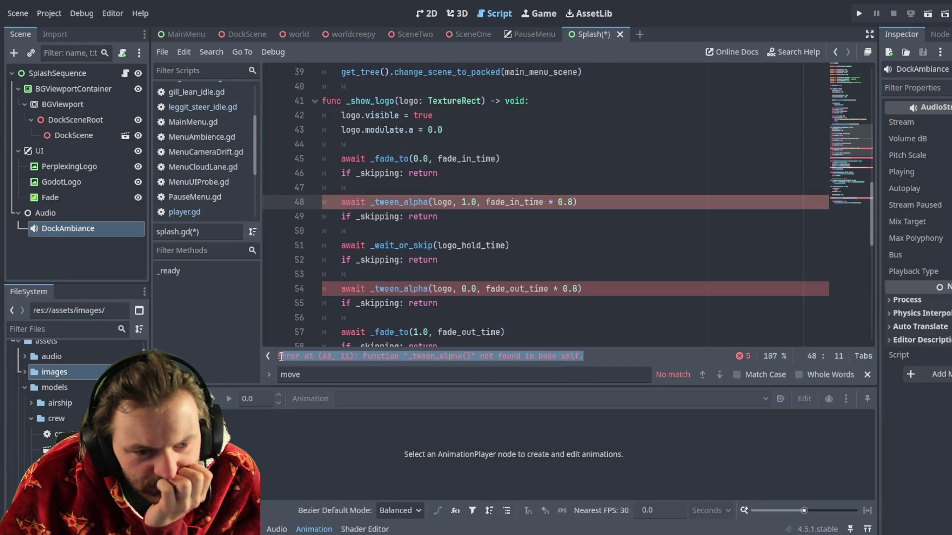
pyautogui.click(592, 356)
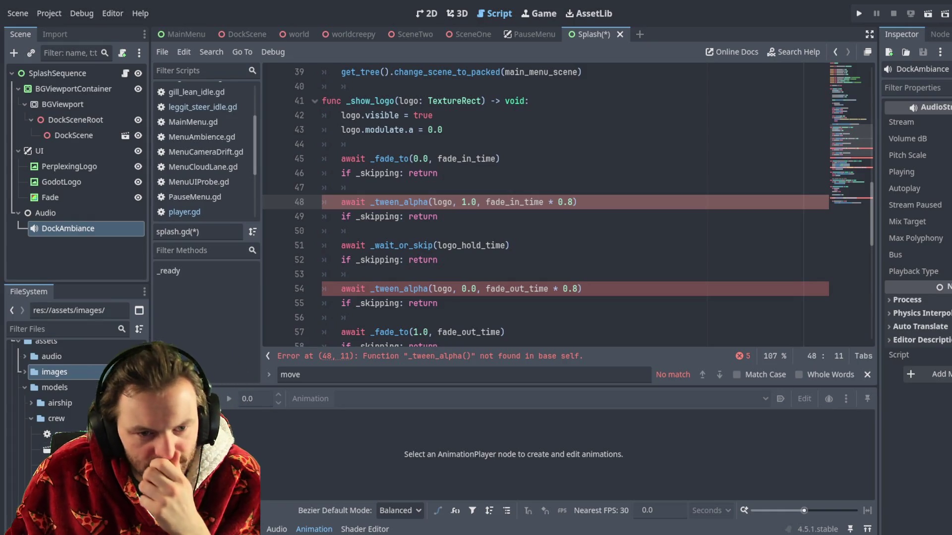
pyautogui.scroll(-9, 567, 207)
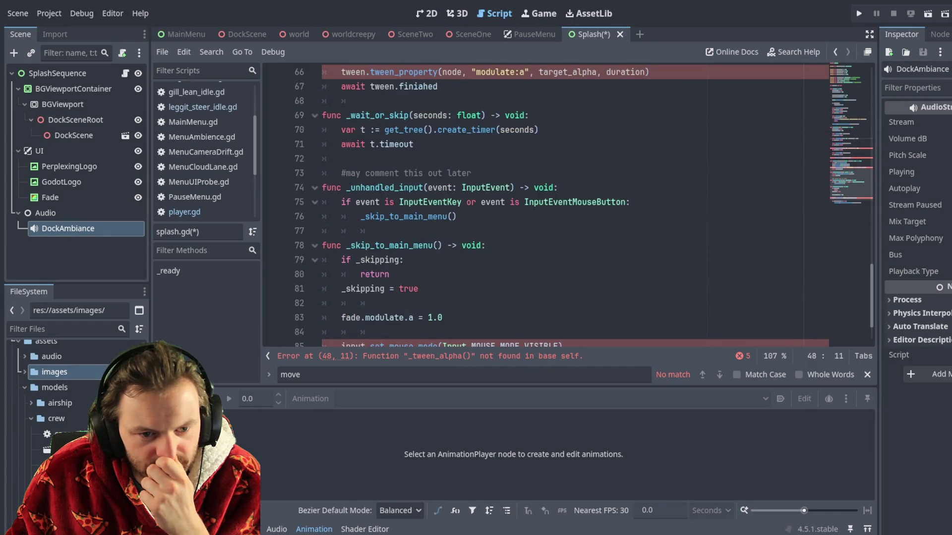
pyautogui.scroll(-1, 567, 207)
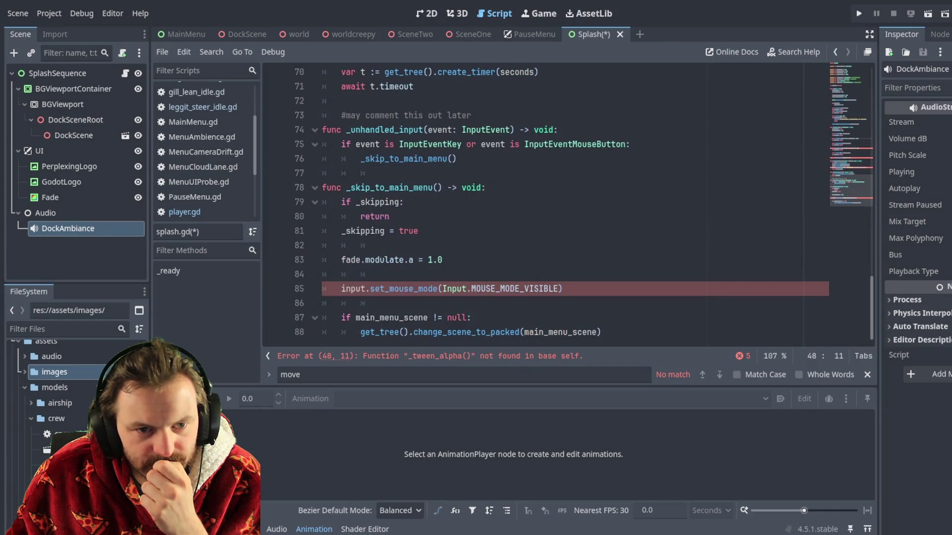
pyautogui.scroll(5, 568, 207)
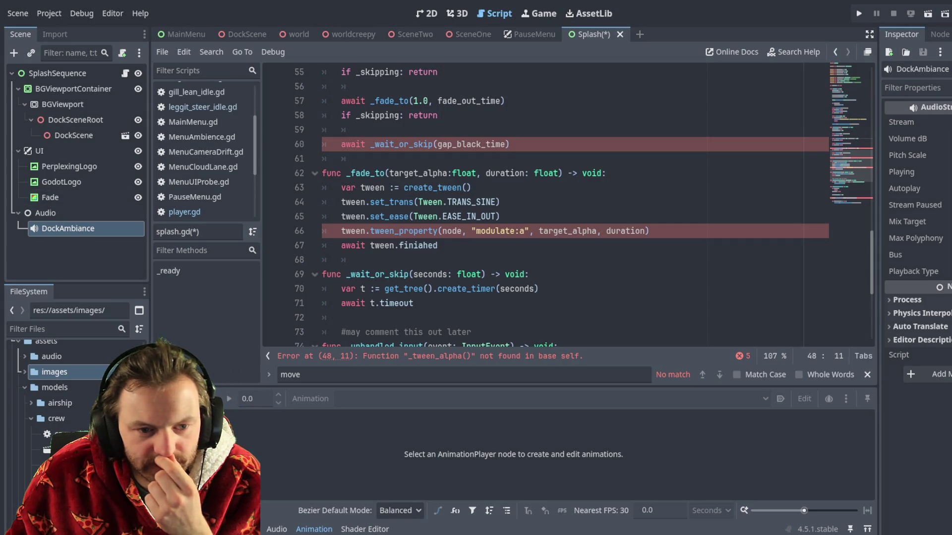
pyautogui.scroll(-1, 568, 207)
pyautogui.scroll(-4, 568, 208)
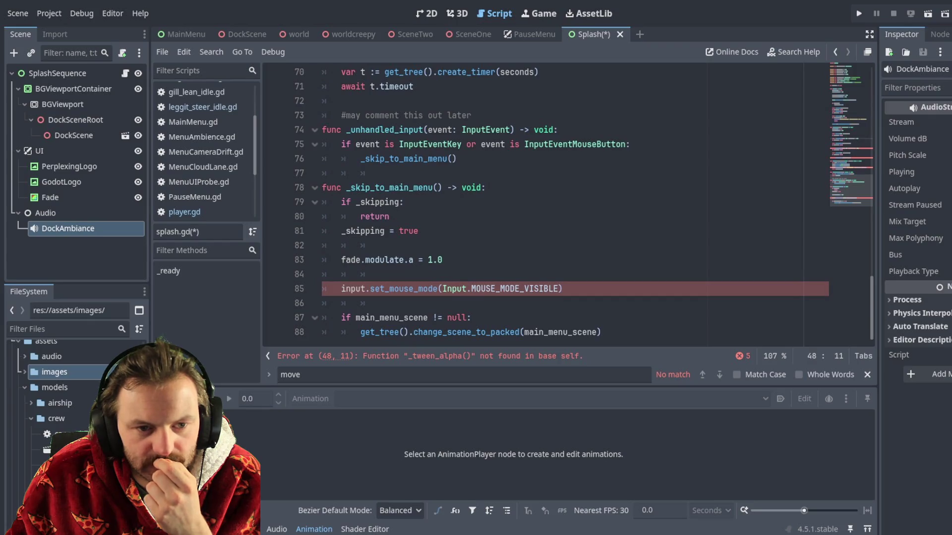
pyautogui.scroll(13, 567, 208)
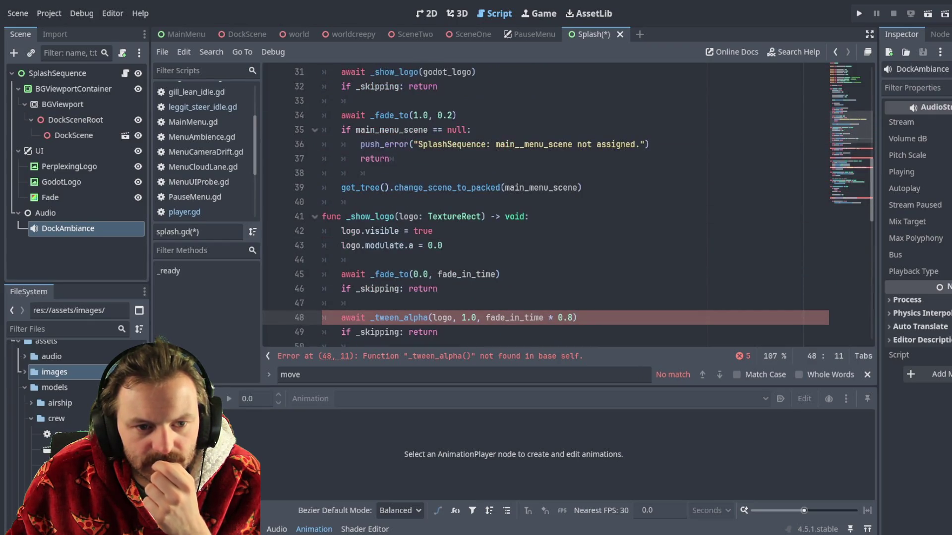
pyautogui.scroll(-5, 568, 208)
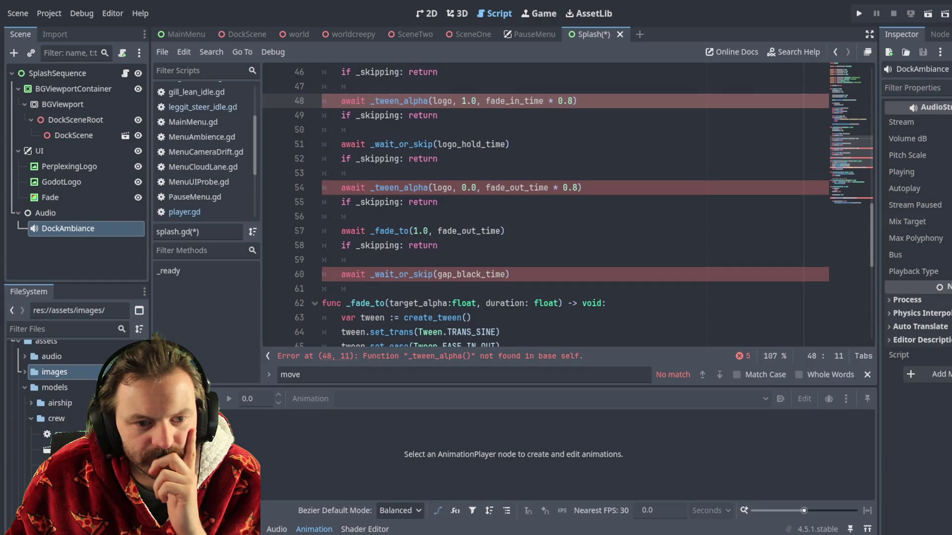
pyautogui.scroll(-2, 568, 207)
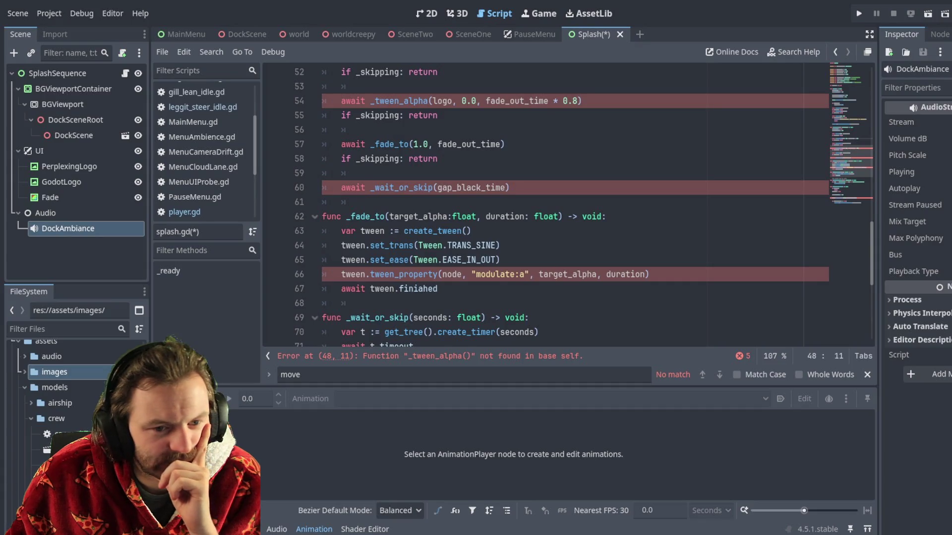
pyautogui.scroll(-3, 568, 207)
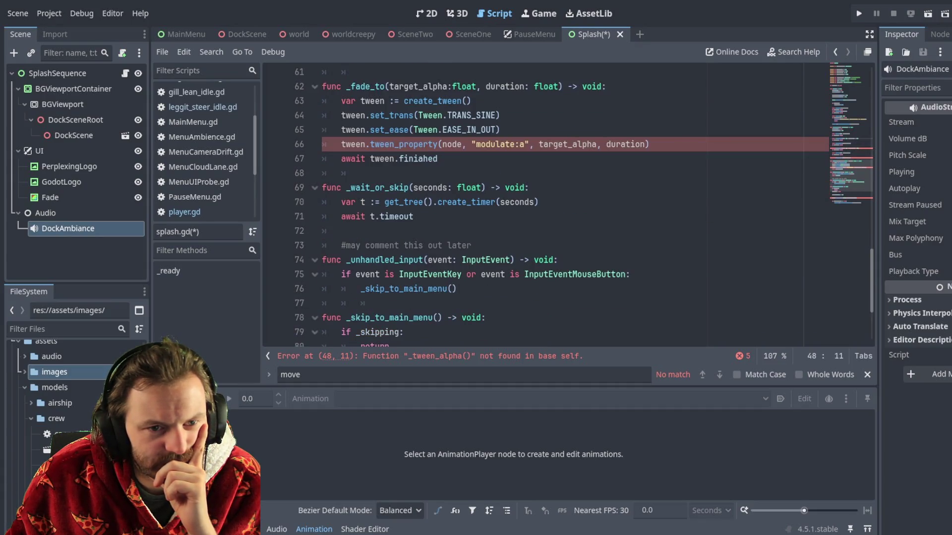
pyautogui.scroll(1, 567, 207)
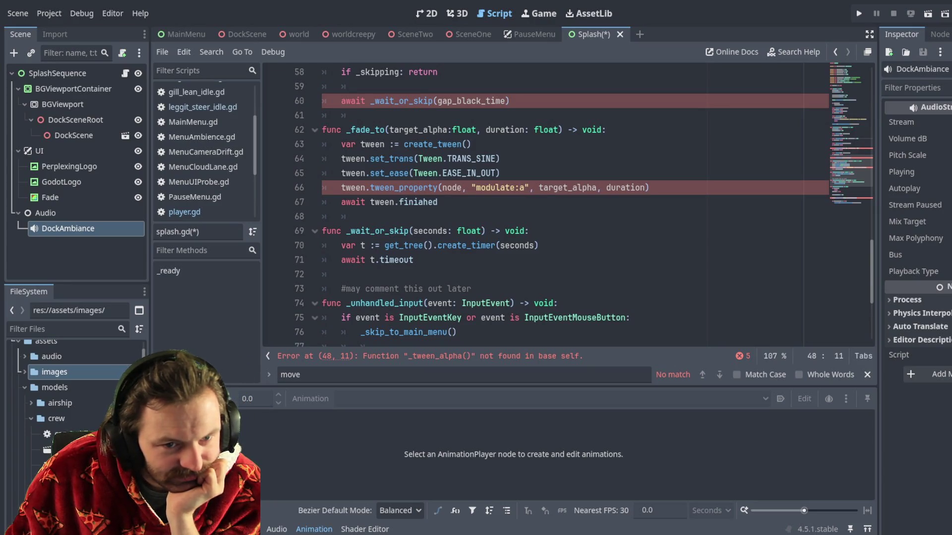
# Paste a copy of the _fade_to function below it at line 69 and rename the copy _tween_alpha
pyautogui.moveTo(437, 203)
pyautogui.mouseDown()
pyautogui.moveTo(317, 145)
pyautogui.moveTo(315, 132)
pyautogui.mouseUp()
pyautogui.hotkey('ctrl', 'c')
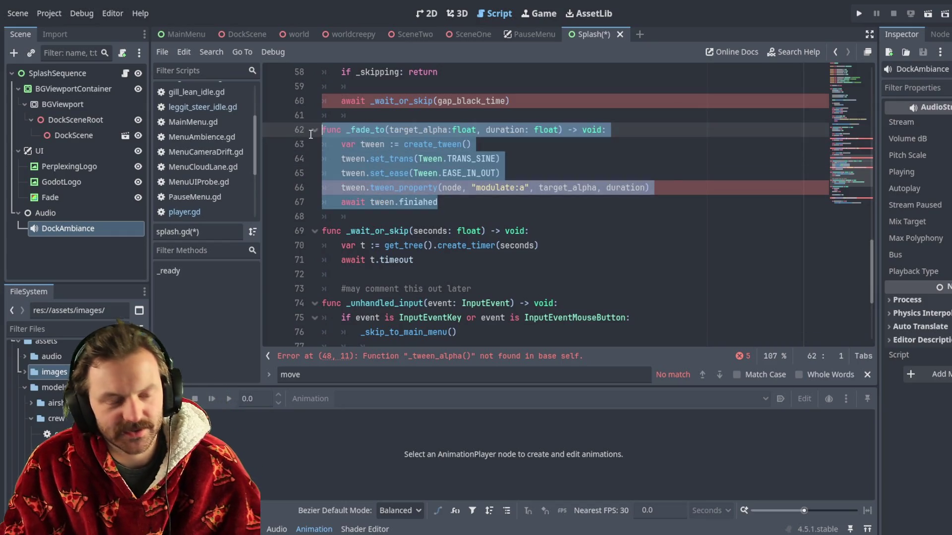
pyautogui.click(372, 117)
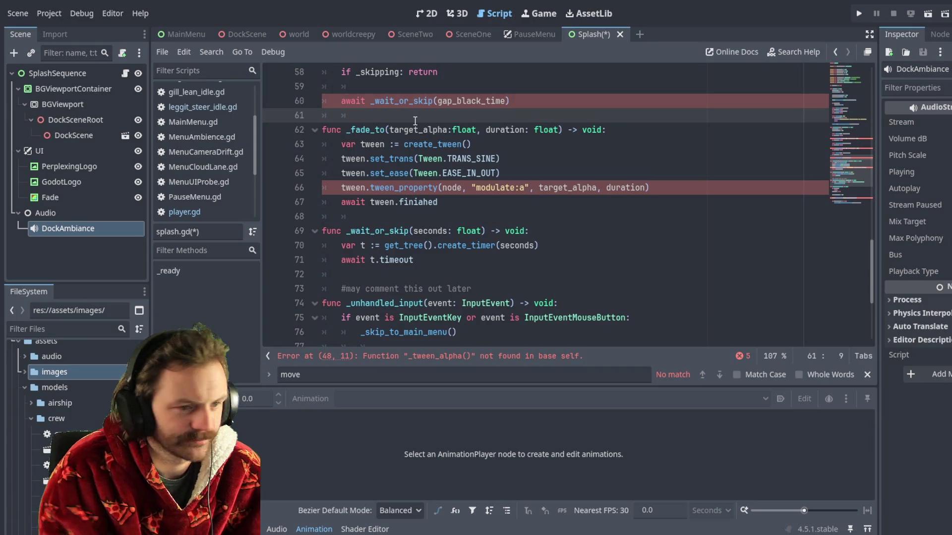
pyautogui.click(438, 206)
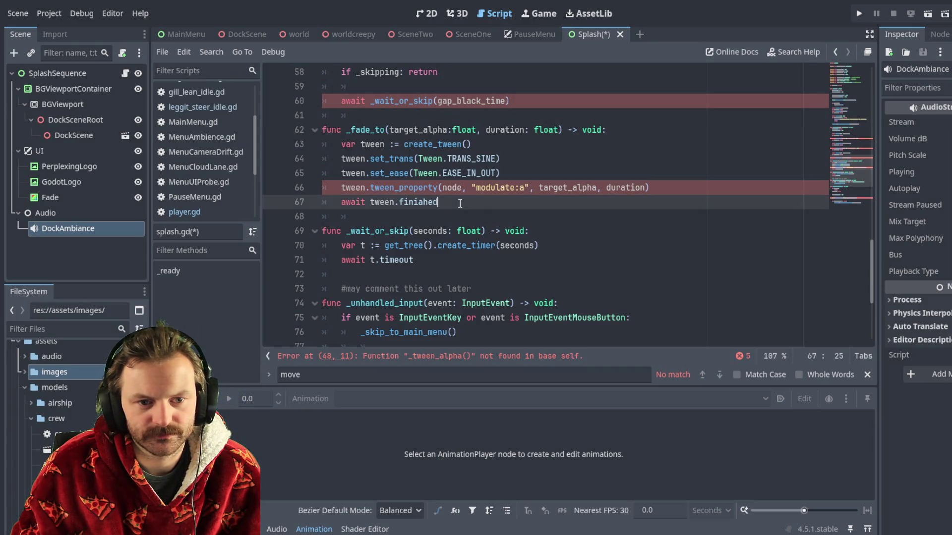
pyautogui.press('Return')
pyautogui.press('Return')
pyautogui.press('BackSpace')
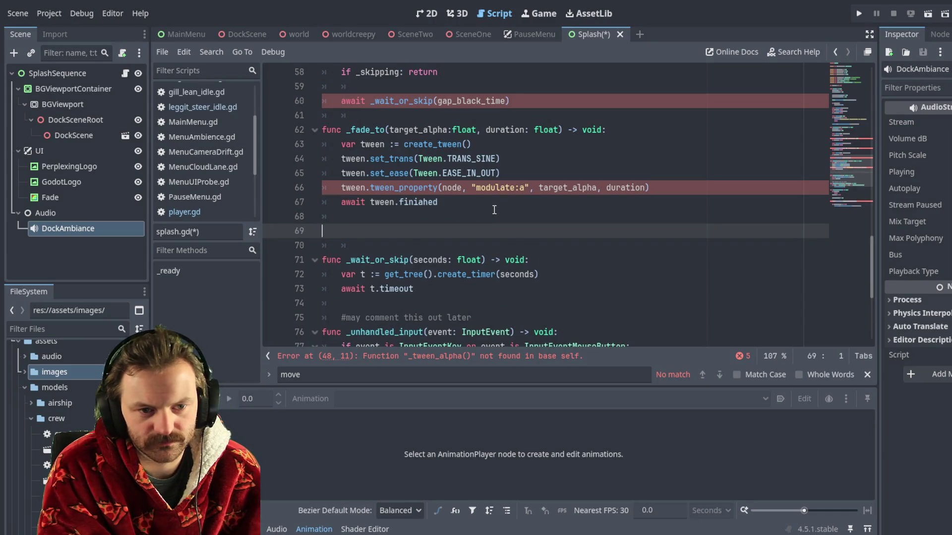
pyautogui.hotkey('ctrl', 'v')
pyautogui.moveTo(350, 231); pyautogui.dragTo(386, 232)
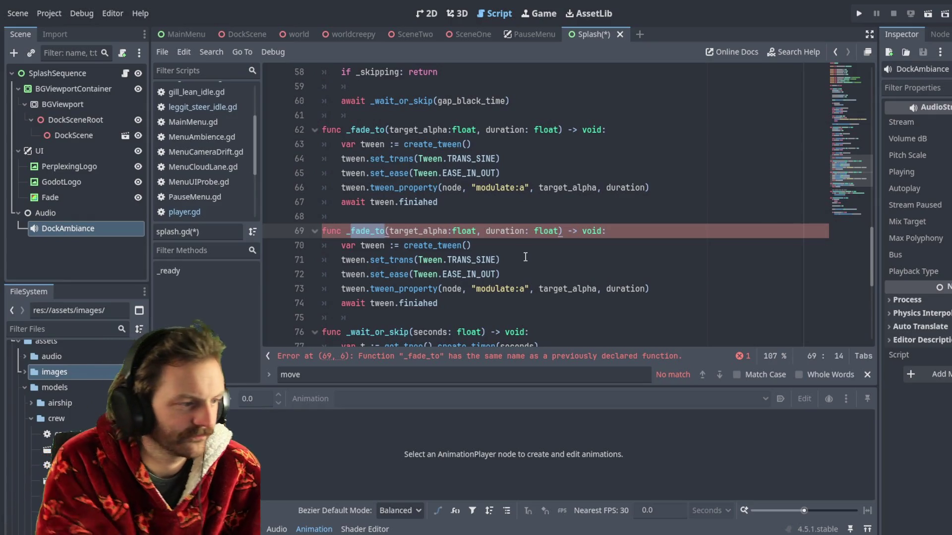
pyautogui.write('twee')
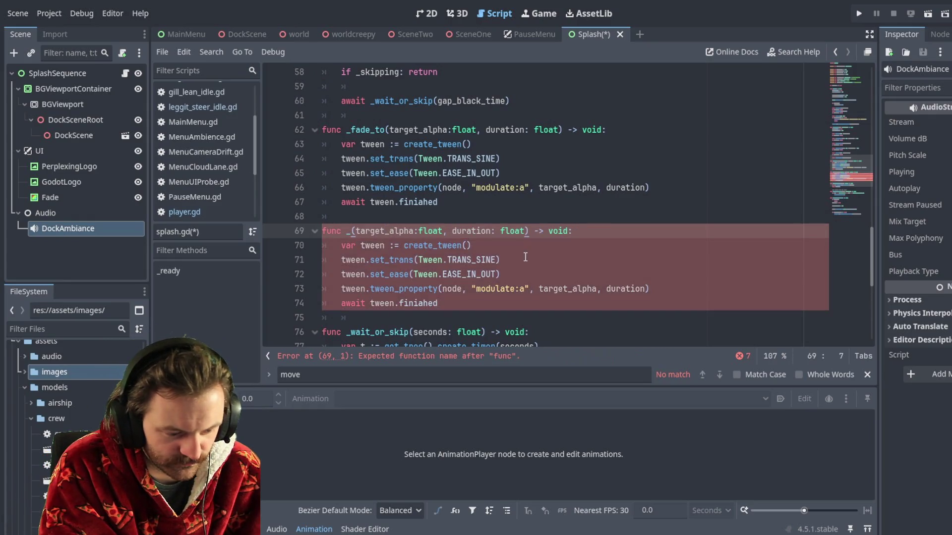
pyautogui.write('n')
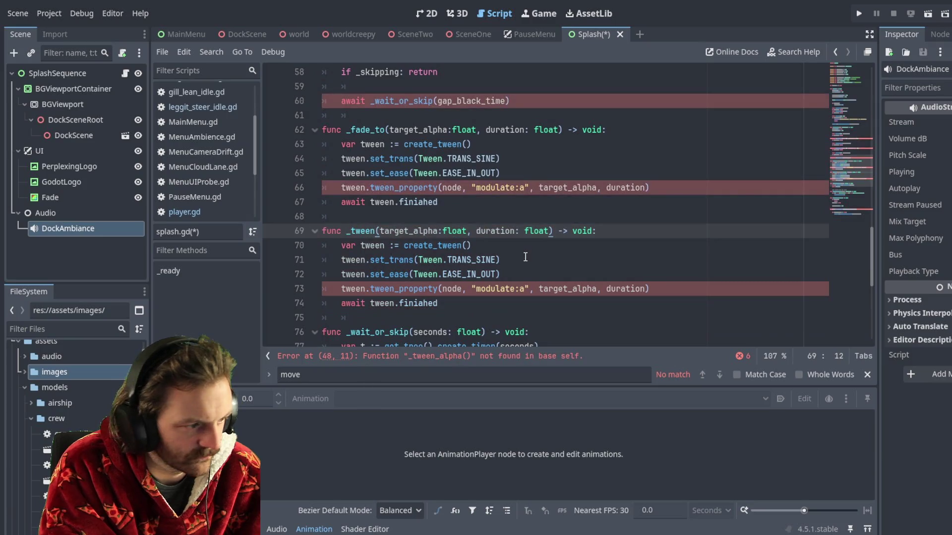
pyautogui.write('_alpha')
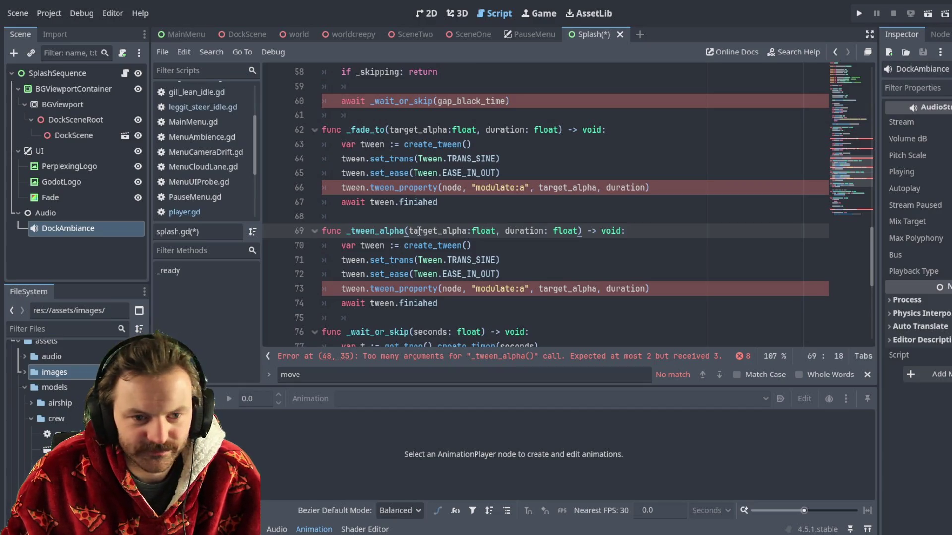
pyautogui.moveTo(408, 231); pyautogui.dragTo(578, 231)
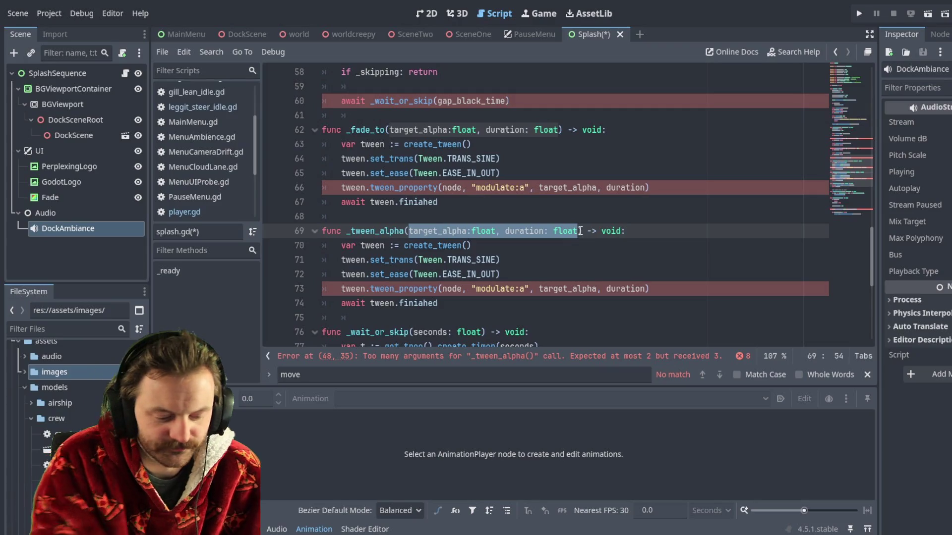
# Rewrite _tween_alpha's parameters as node: CanvasItem, target_alpha: float, duration: float
pyautogui.press('BackSpace')
pyautogui.write('node.')
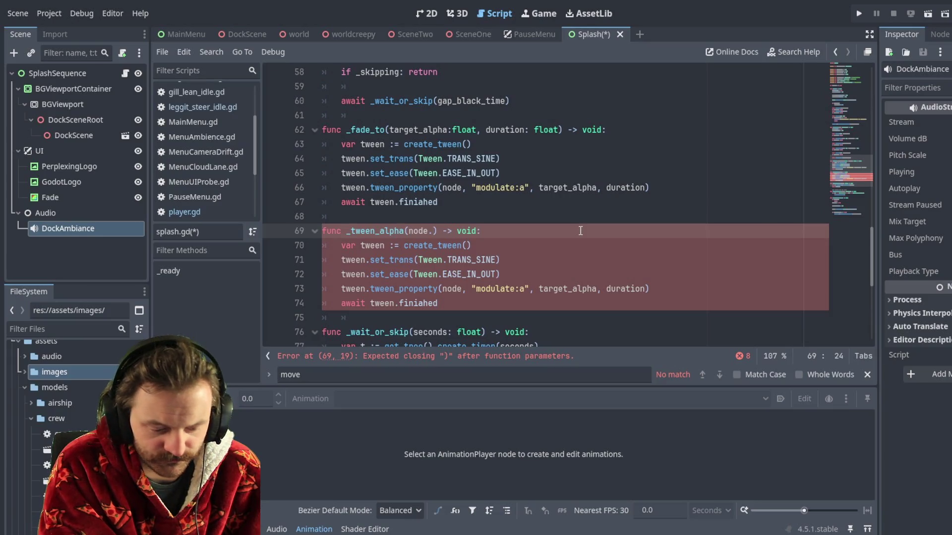
pyautogui.press('BackSpace')
pyautogui.write(': Can')
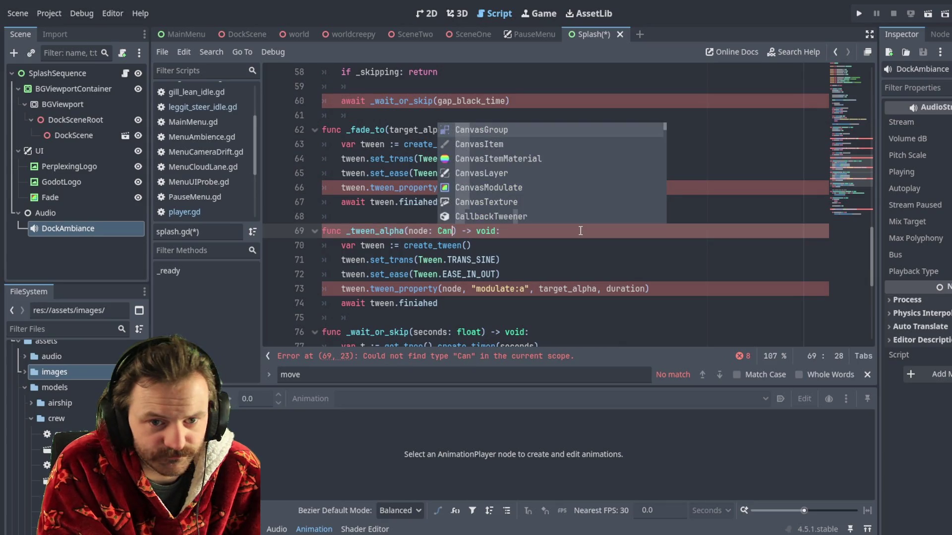
pyautogui.press('Down')
pyautogui.press('Return')
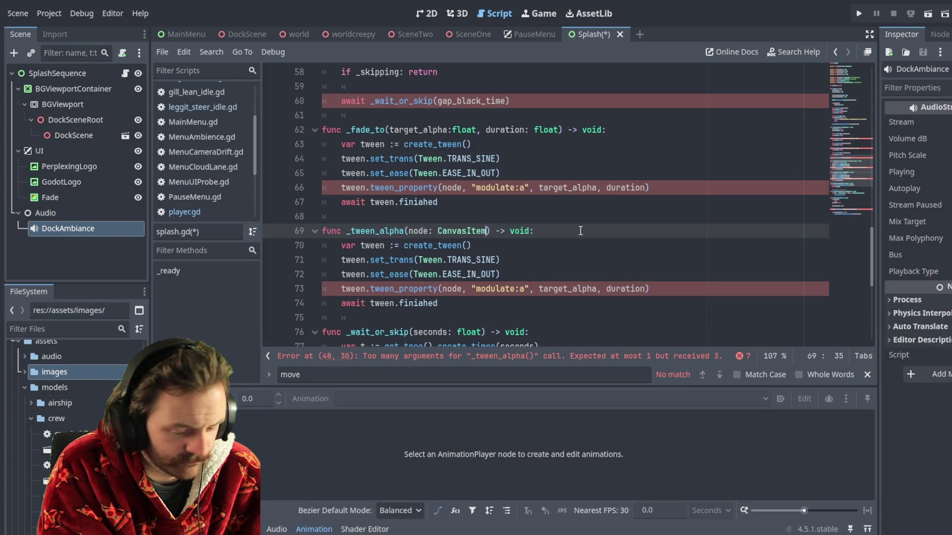
pyautogui.write(', ')
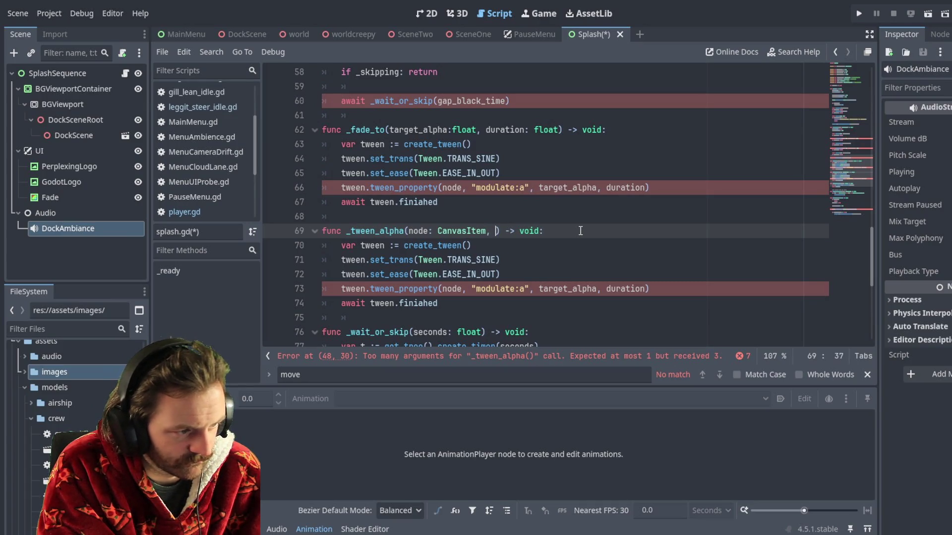
pyautogui.write('target')
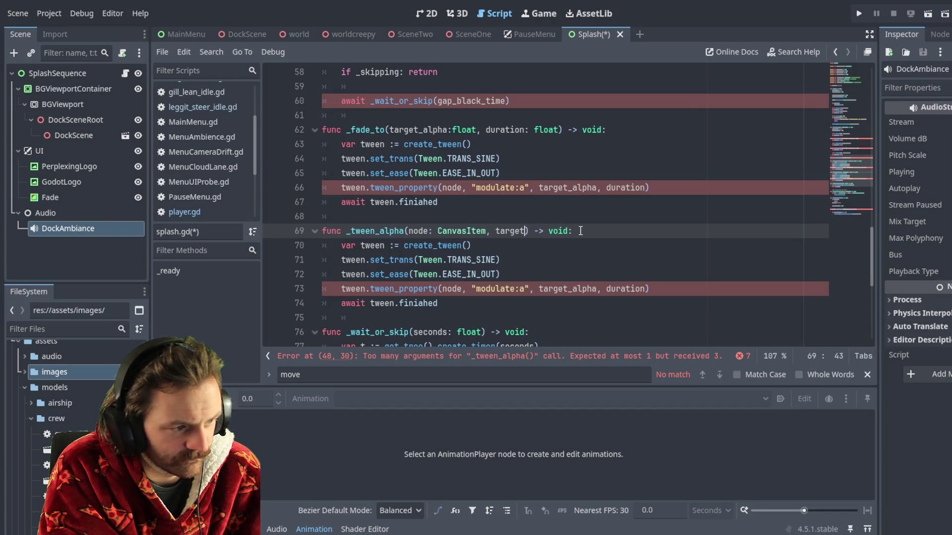
pyautogui.write('_alpha')
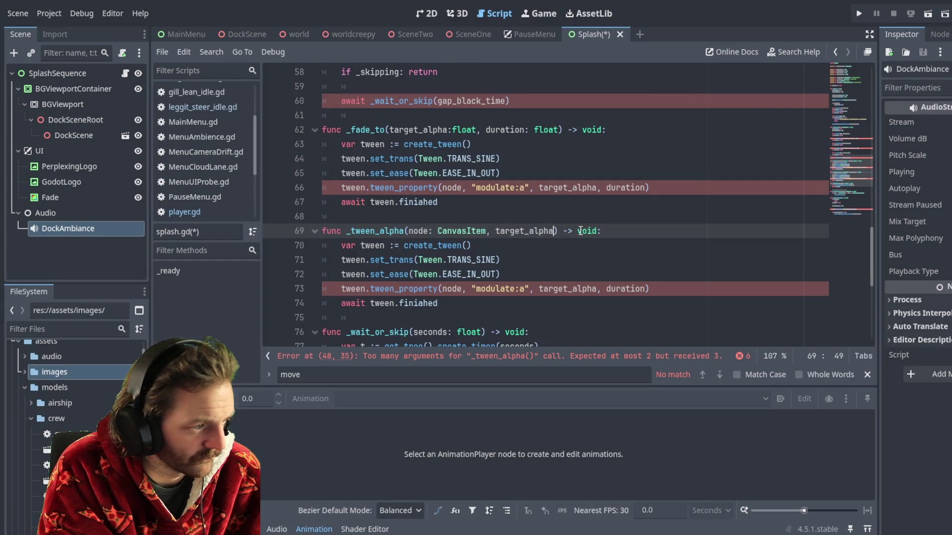
pyautogui.write(':')
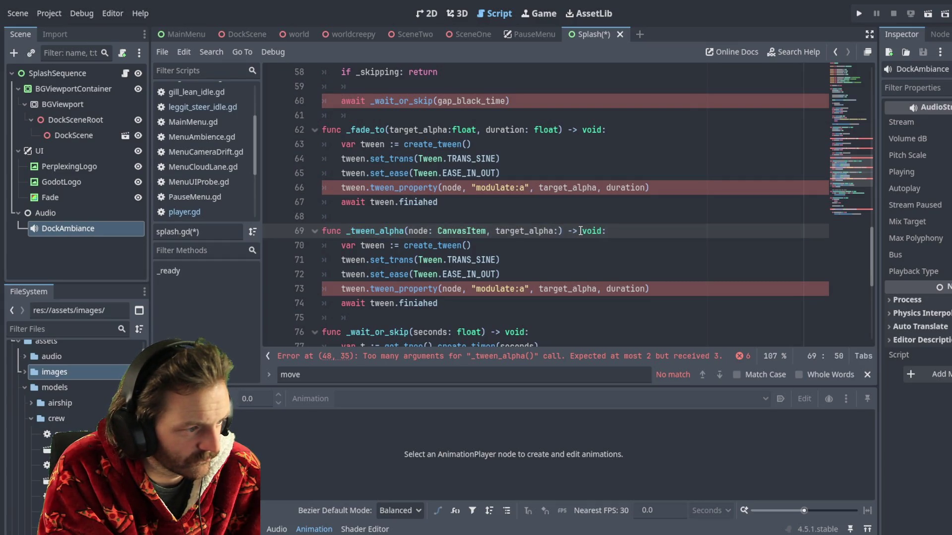
pyautogui.write(' float')
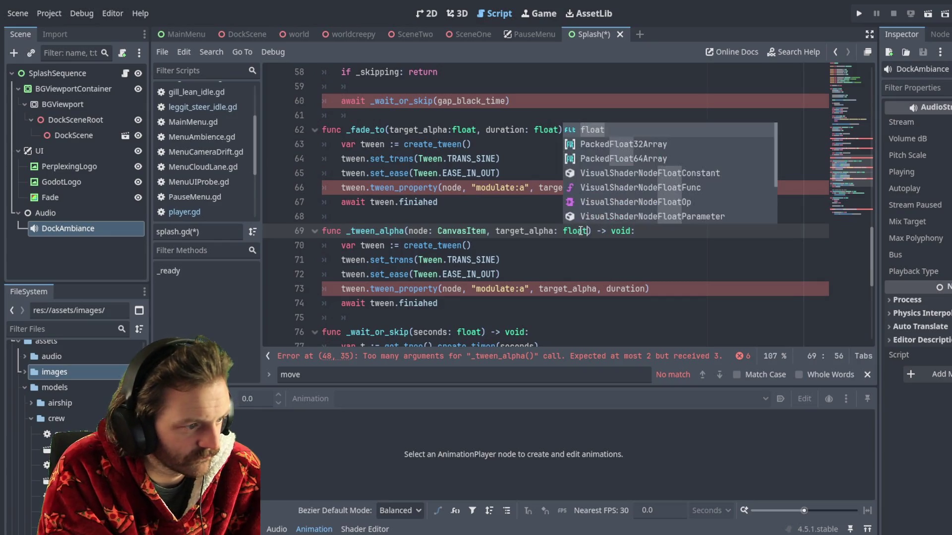
pyautogui.write(', ')
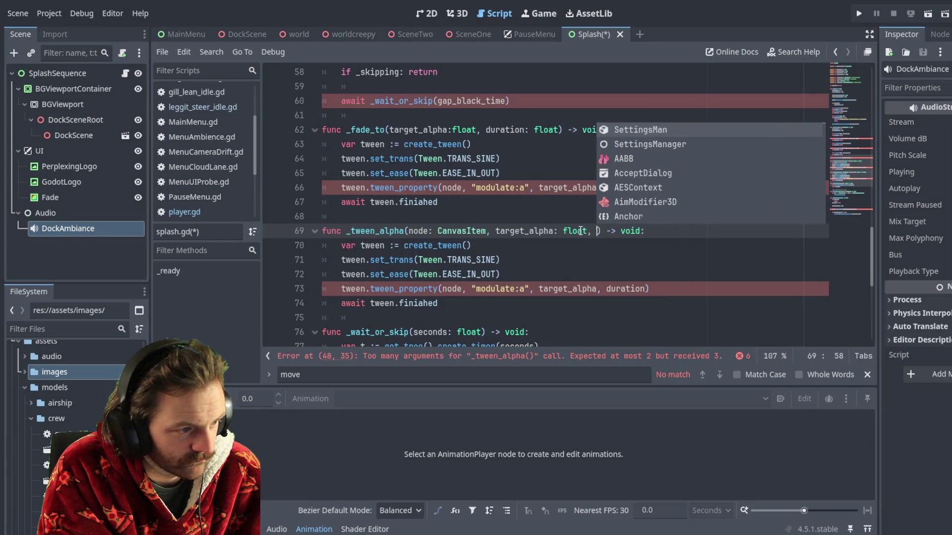
pyautogui.write('duration')
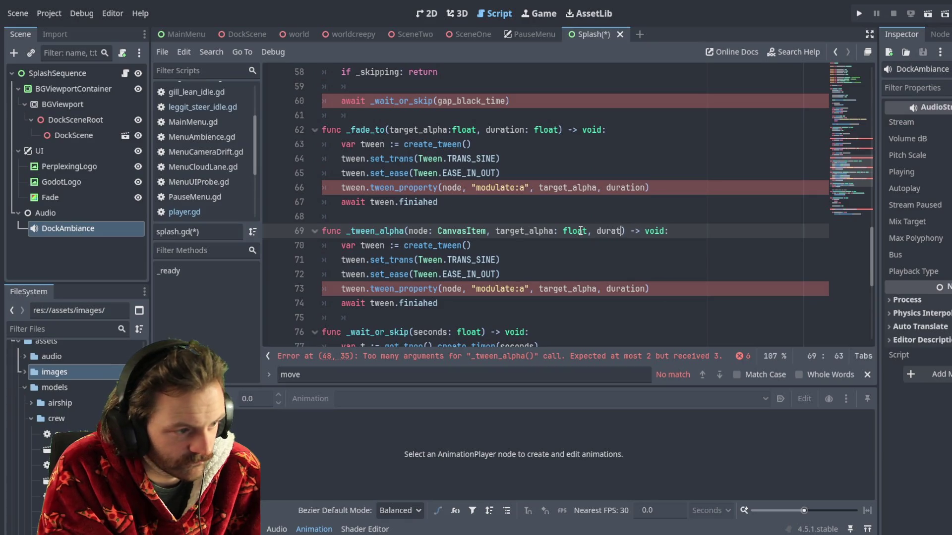
pyautogui.write(': float')
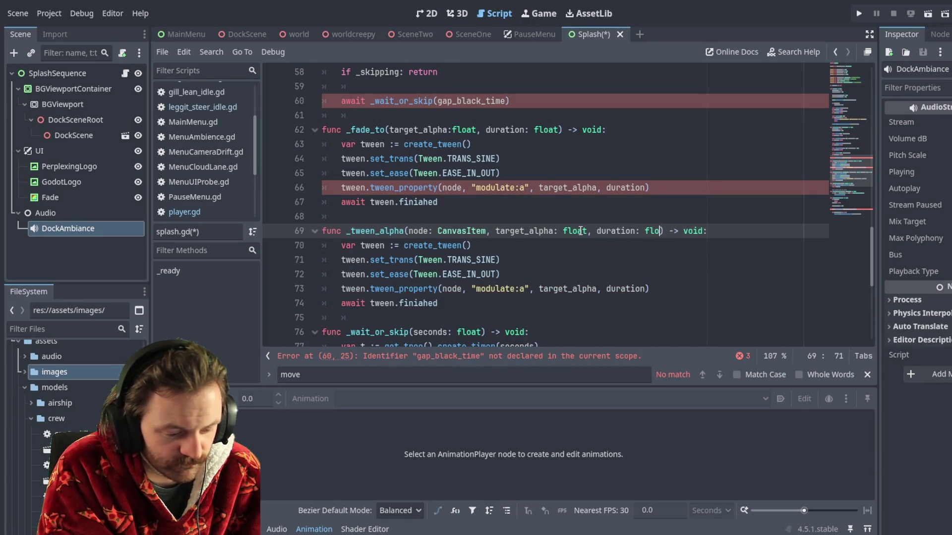
pyautogui.press('Escape')
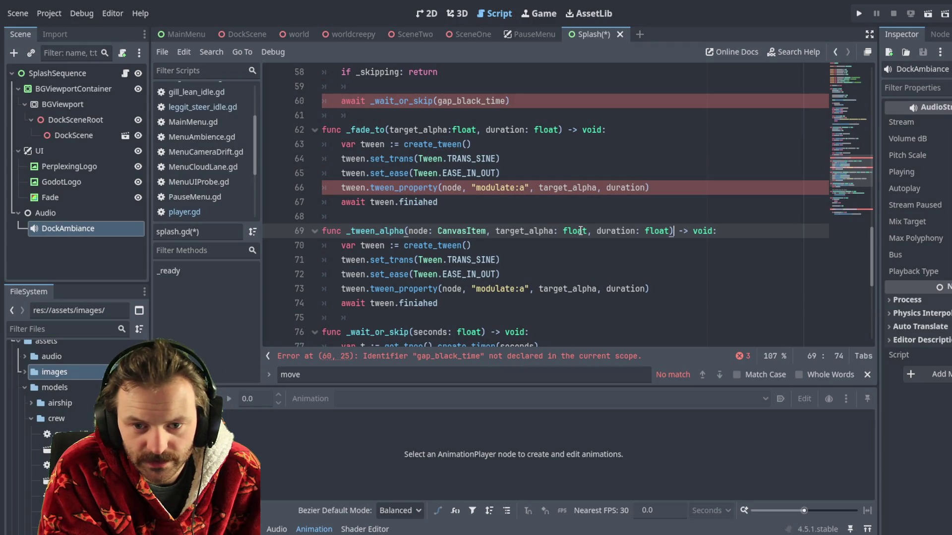
pyautogui.press('Down')
pyautogui.press('Home')
pyautogui.press('Down')
pyautogui.press('Down')
pyautogui.press('Down')
pyautogui.press('Down')
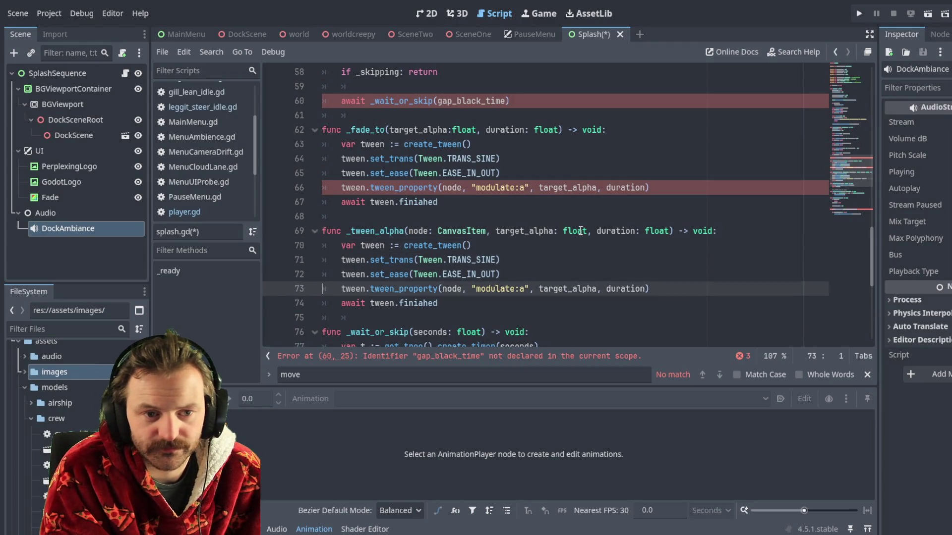
# Check the tween_property calls in _tween_alpha and _fade_to against each other
pyautogui.press('Up')
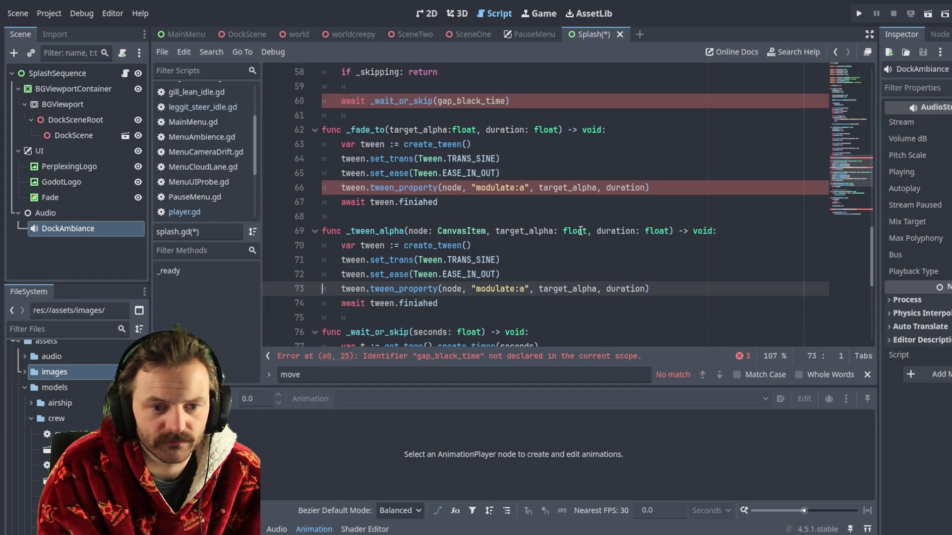
pyautogui.press('Right')
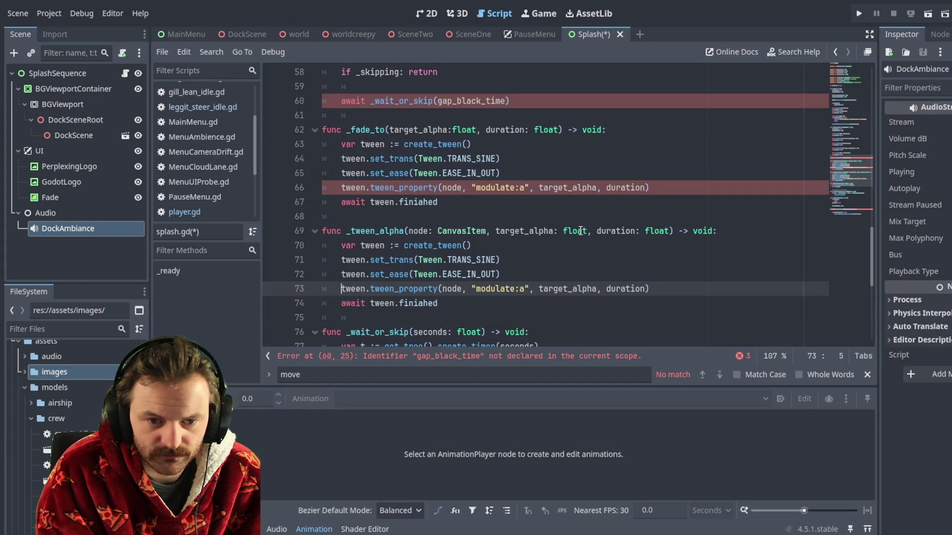
pyautogui.press('Right')
pyautogui.press('Right')
pyautogui.press('Right')
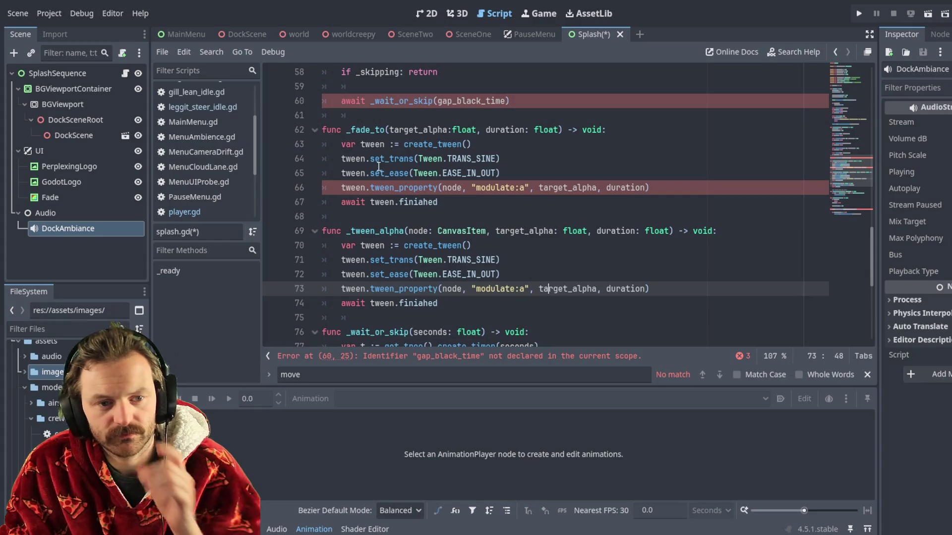
pyautogui.click(420, 188)
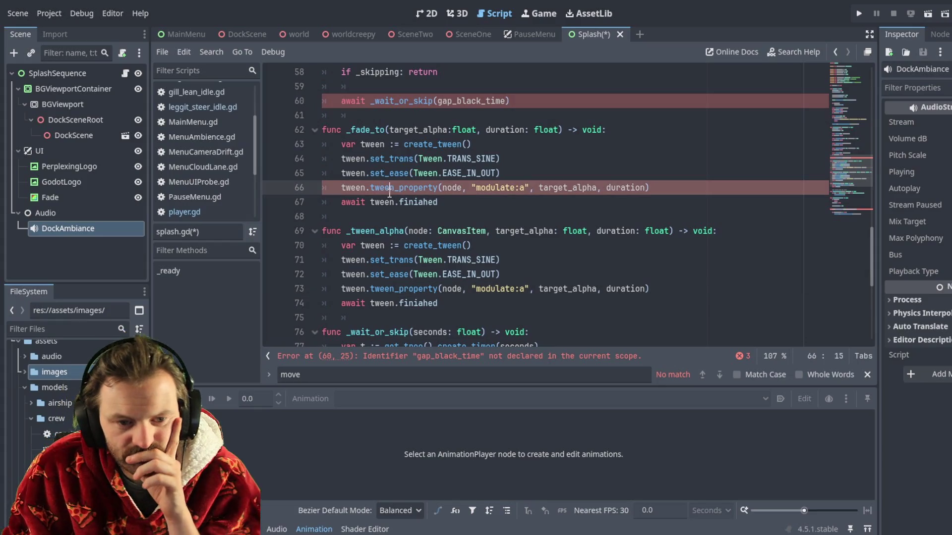
# Correct the line 8 export variable from gab_black_time to gap_black_time
pyautogui.click(461, 358)
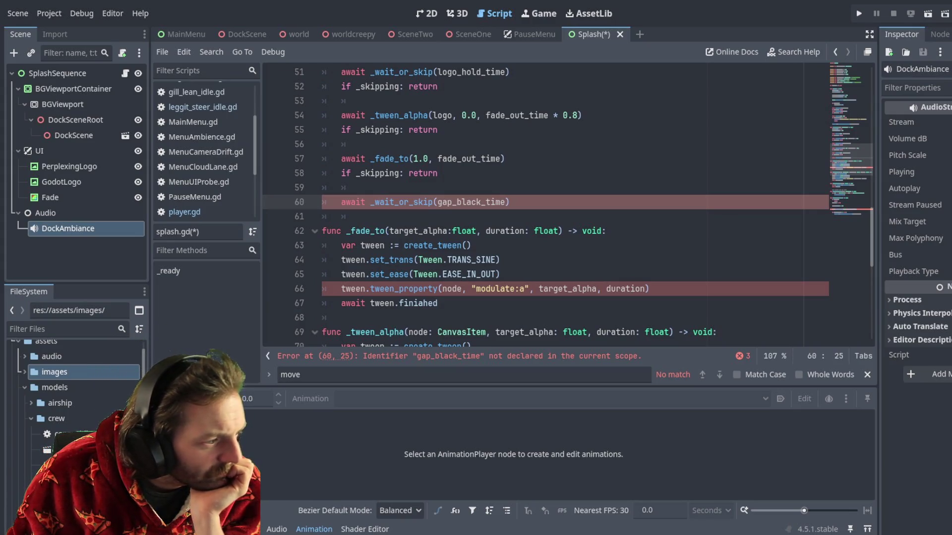
pyautogui.scroll(15, 545, 208)
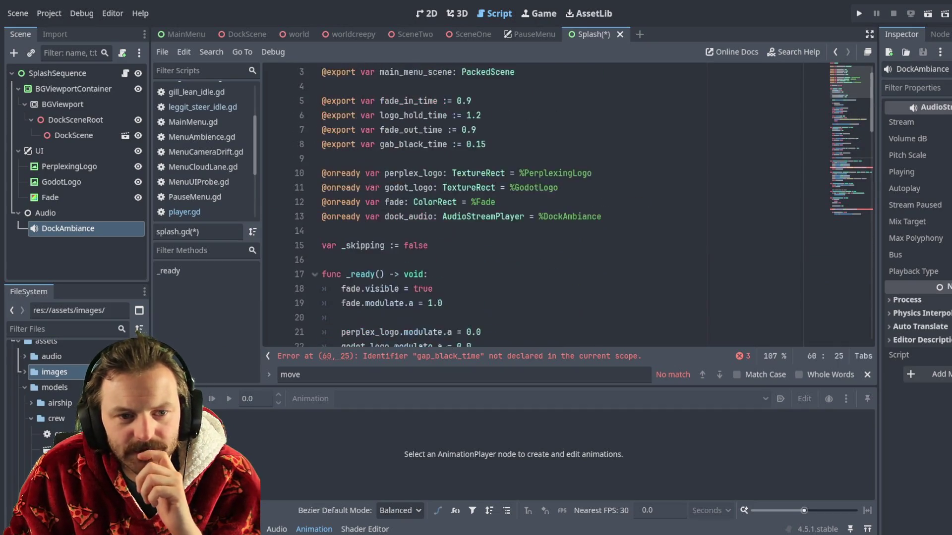
pyautogui.click(395, 173)
pyautogui.write('p')
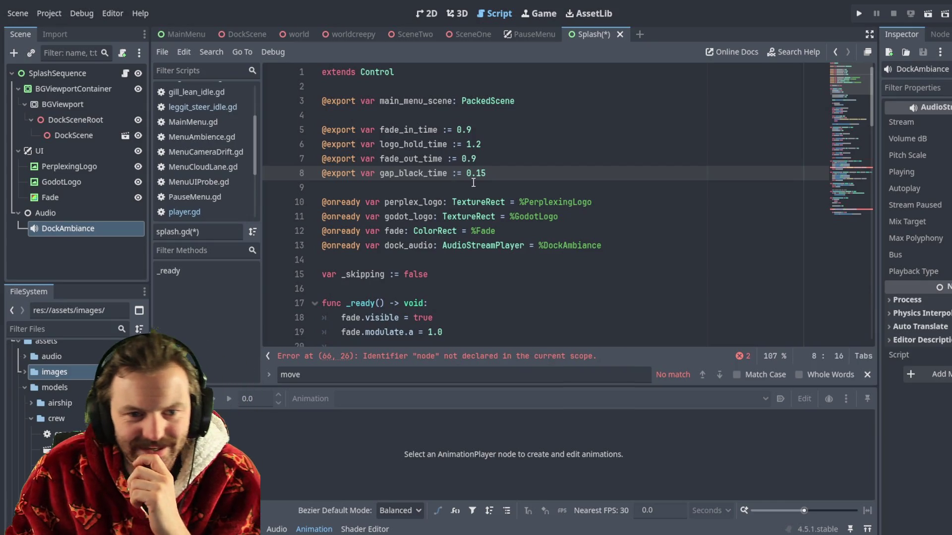
pyautogui.scroll(-6, 496, 223)
pyautogui.click(506, 357)
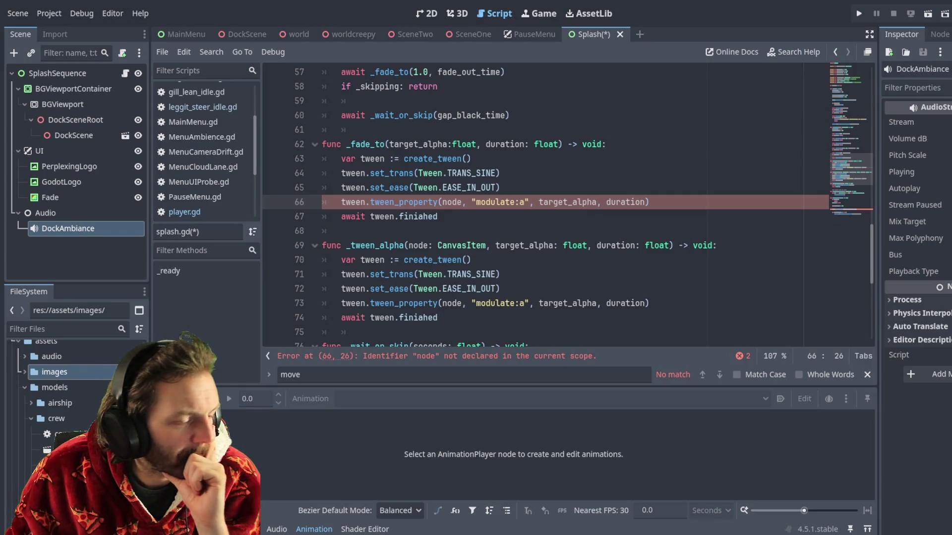
# Replace the undeclared node with fade in line 66's tween_property call
pyautogui.moveTo(340, 203)
pyautogui.mouseDown()
pyautogui.moveTo(577, 206)
pyautogui.moveTo(528, 205)
pyautogui.moveTo(536, 205)
pyautogui.mouseUp()
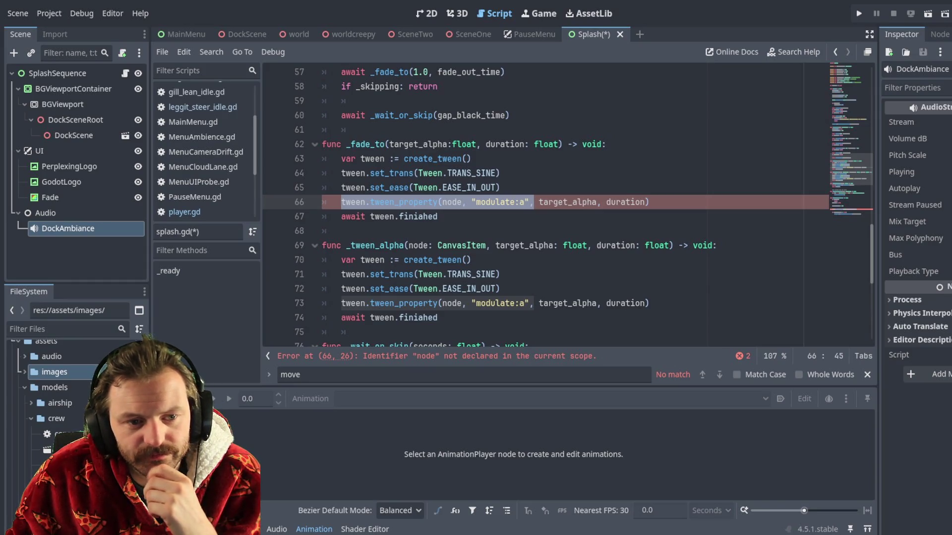
pyautogui.click(417, 202)
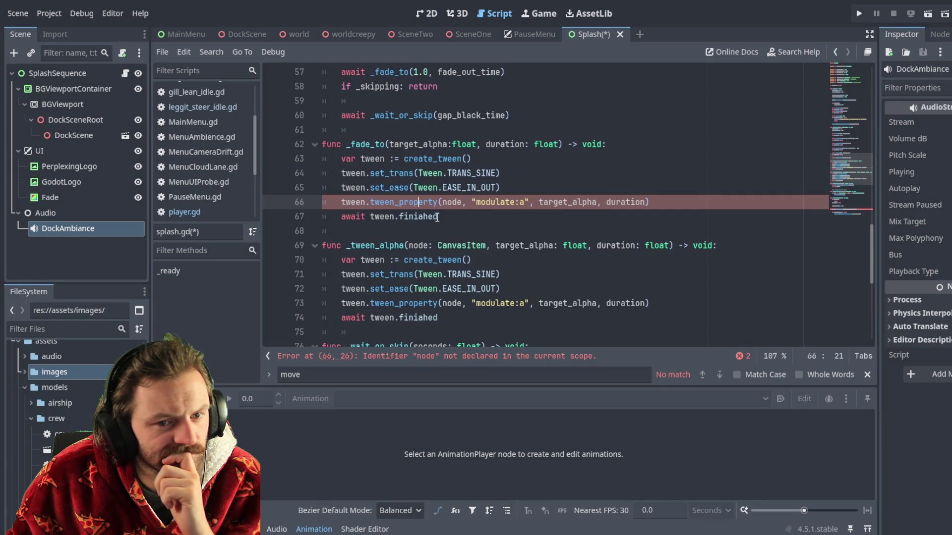
pyautogui.doubleClick(451, 203)
pyautogui.write('fade')
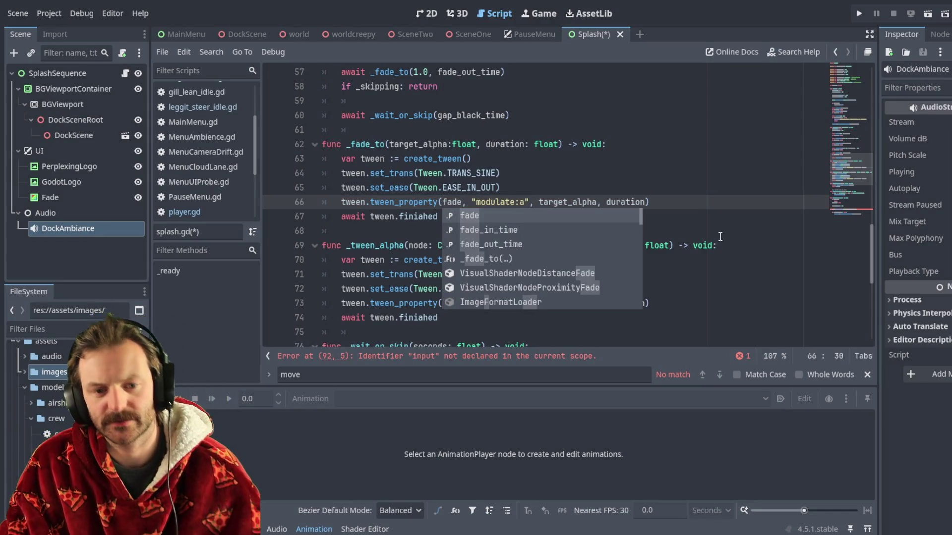
pyautogui.click(491, 357)
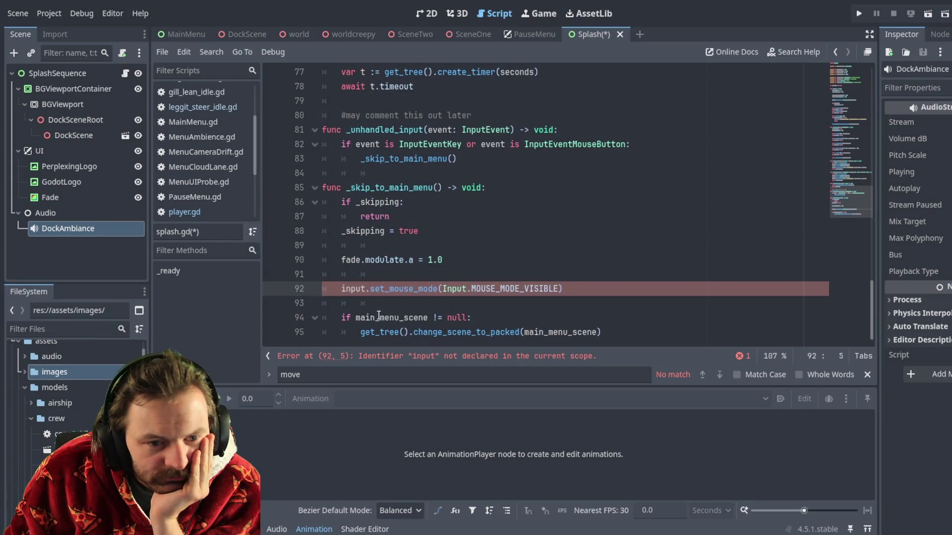
# Capitalize input to Input in line 92's set_mouse_mode call and save splash.gd
pyautogui.click(348, 288)
pyautogui.press('BackSpace')
pyautogui.write('i')
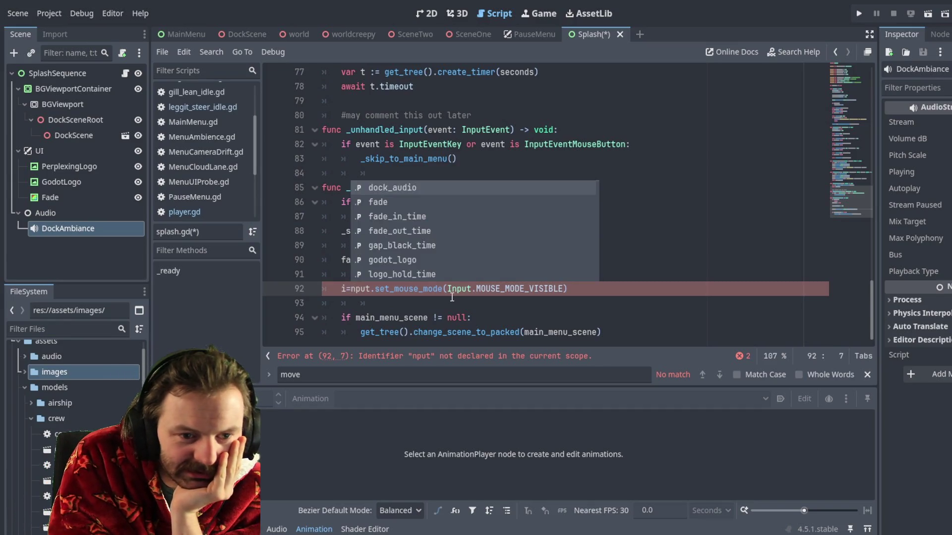
pyautogui.press('Escape')
pyautogui.hotkey('shift', 'Left')
pyautogui.write('I')
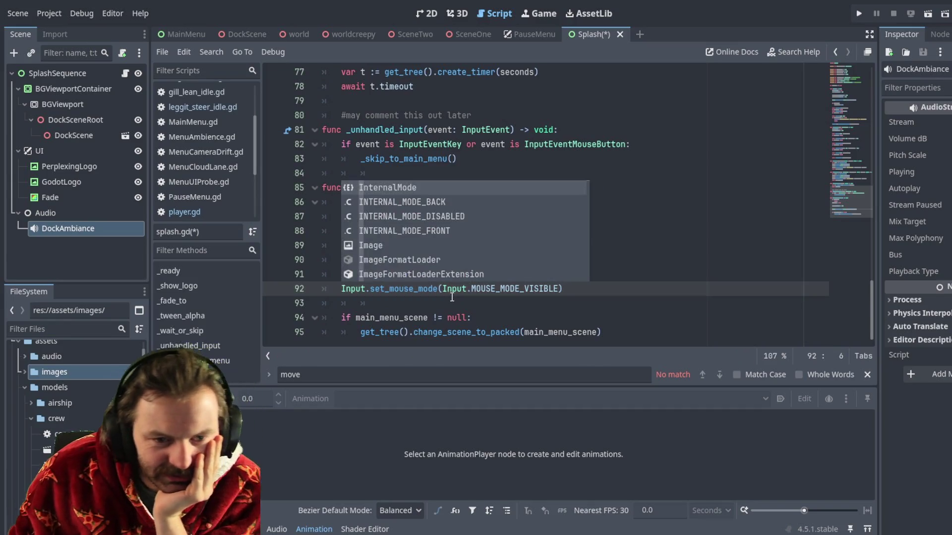
pyautogui.click(456, 305)
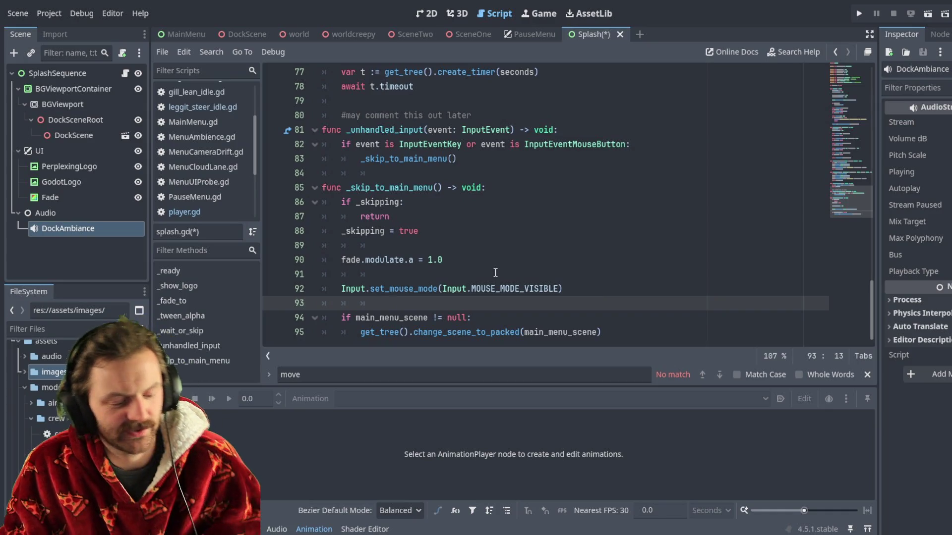
pyautogui.hotkey('ctrl', 's')
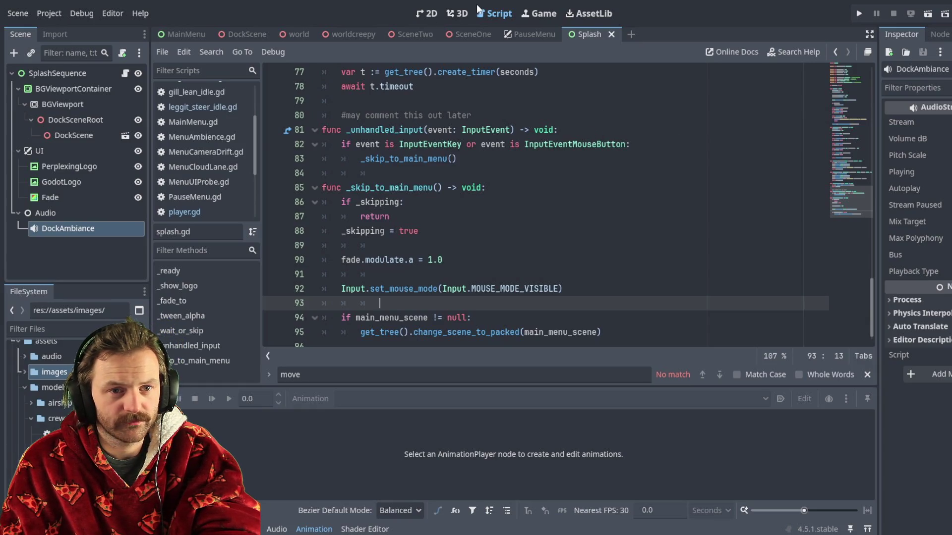
# Open the world scene in the 3D view and browse its nodes
pyautogui.click(464, 14)
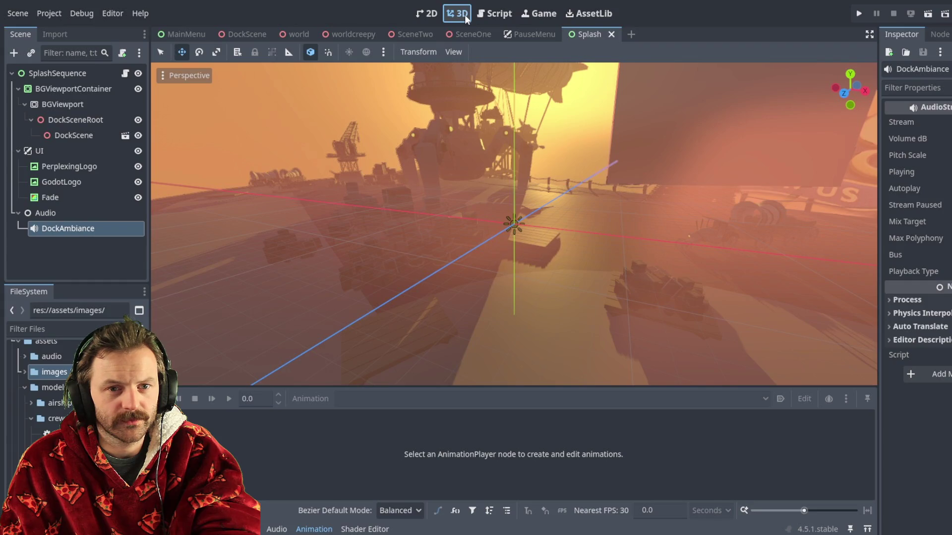
pyautogui.click(297, 34)
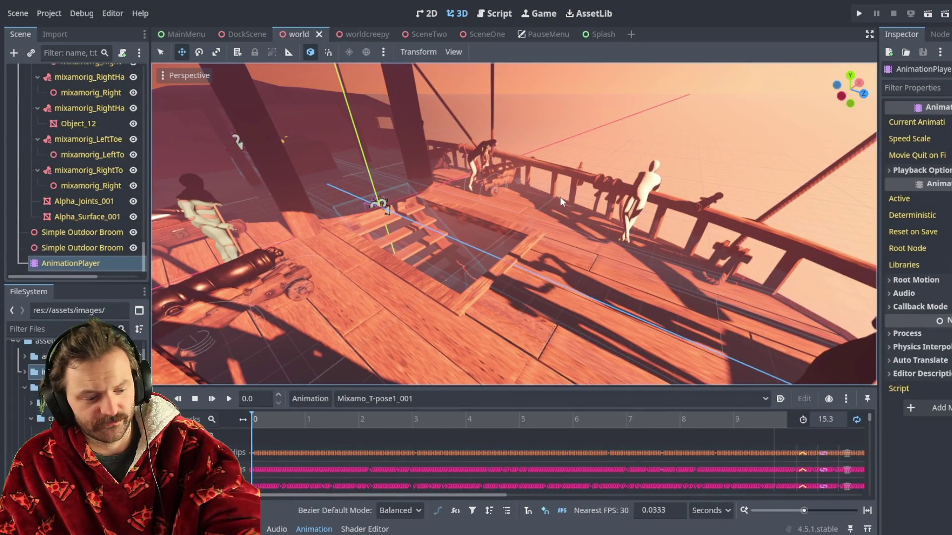
pyautogui.click(206, 219)
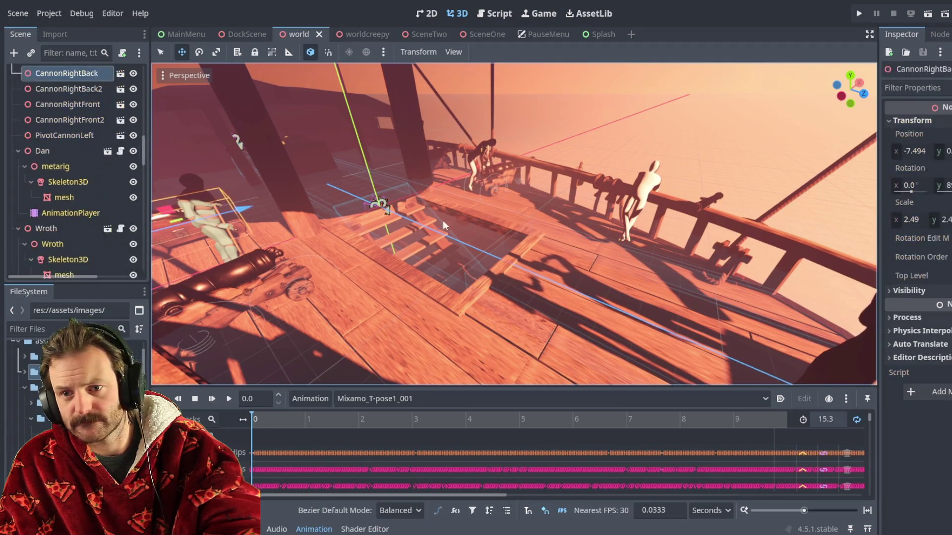
pyautogui.click(385, 208)
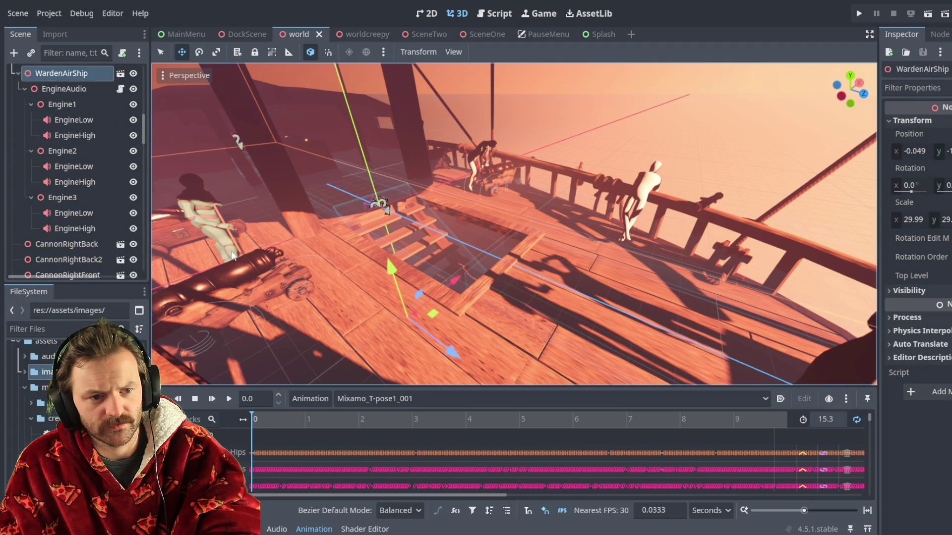
pyautogui.moveTo(516, 251); pyautogui.dragTo(474, 254)
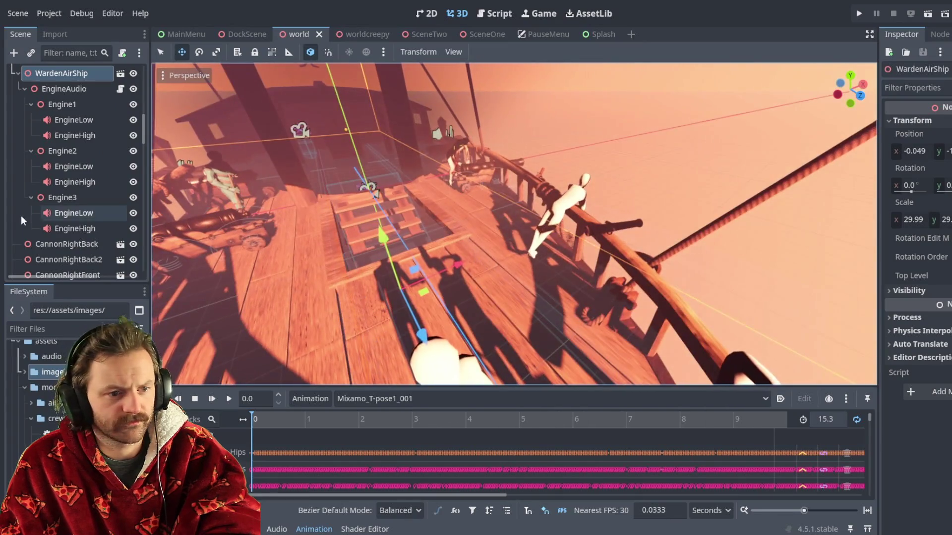
pyautogui.scroll(-5, 69, 253)
pyautogui.scroll(-10, 70, 253)
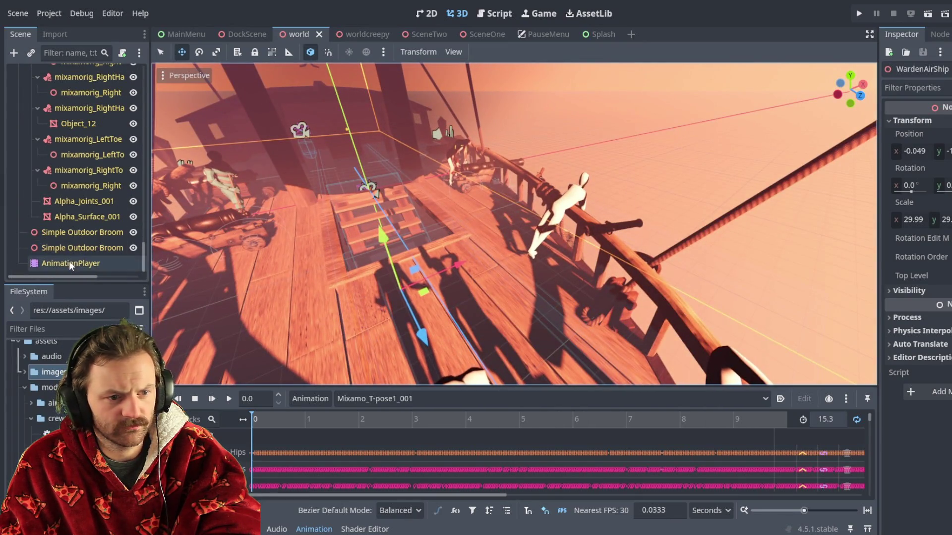
# Play the Mixamo_T-pose1_001 animation on the AnimationPlayer node
pyautogui.click(70, 261)
pyautogui.click(917, 122)
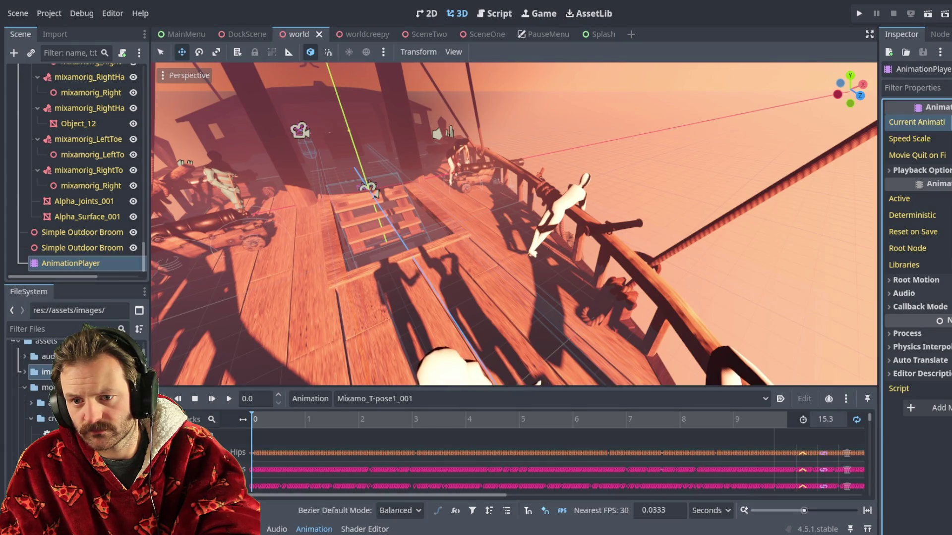
pyautogui.hotkey('shift', 'd')
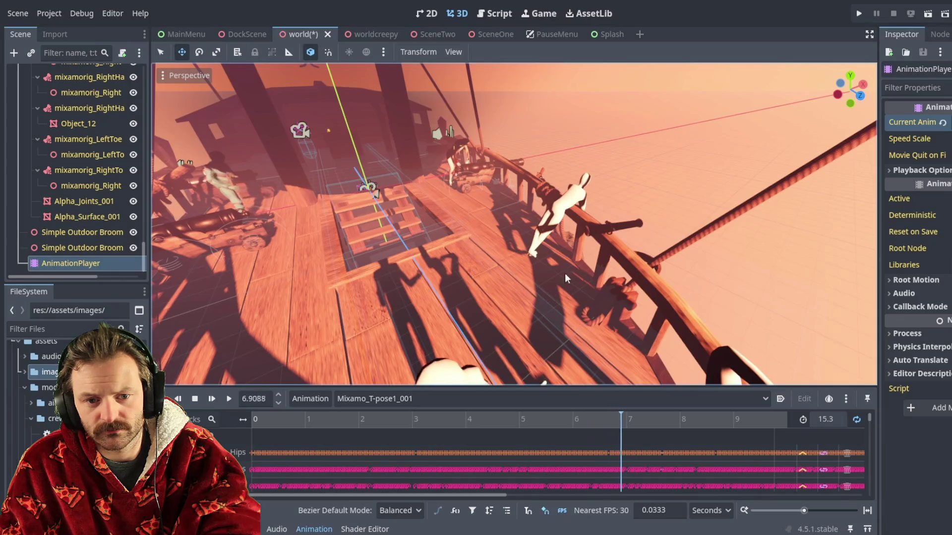
pyautogui.click(915, 120)
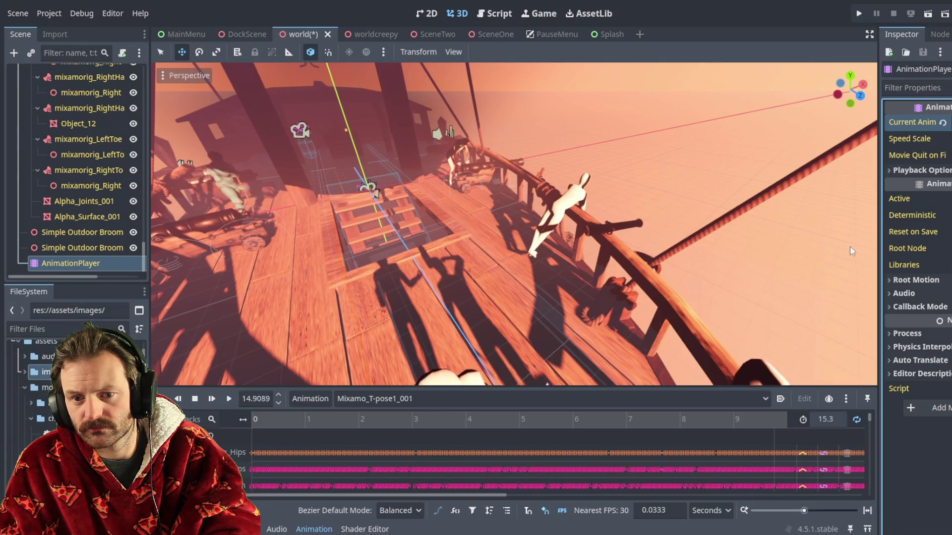
# Check the AnimationPlayer documentation, then save and run the world scene with F6
pyautogui.hotkey('ctrl', 'F3')
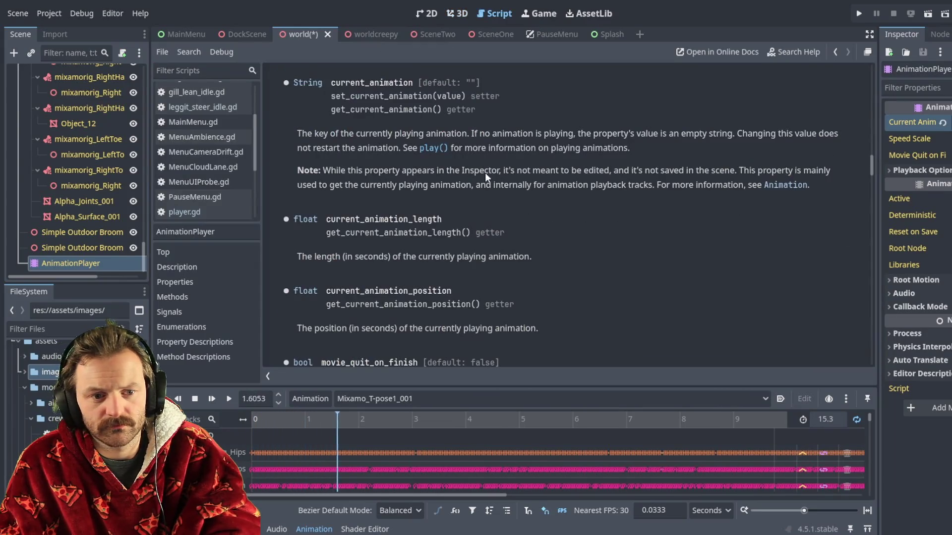
pyautogui.click(908, 126)
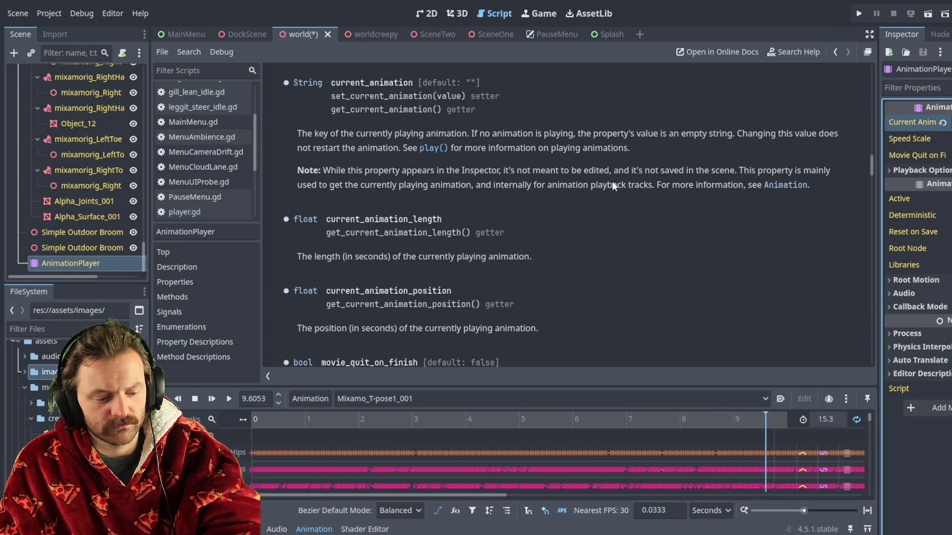
pyautogui.press('F6')
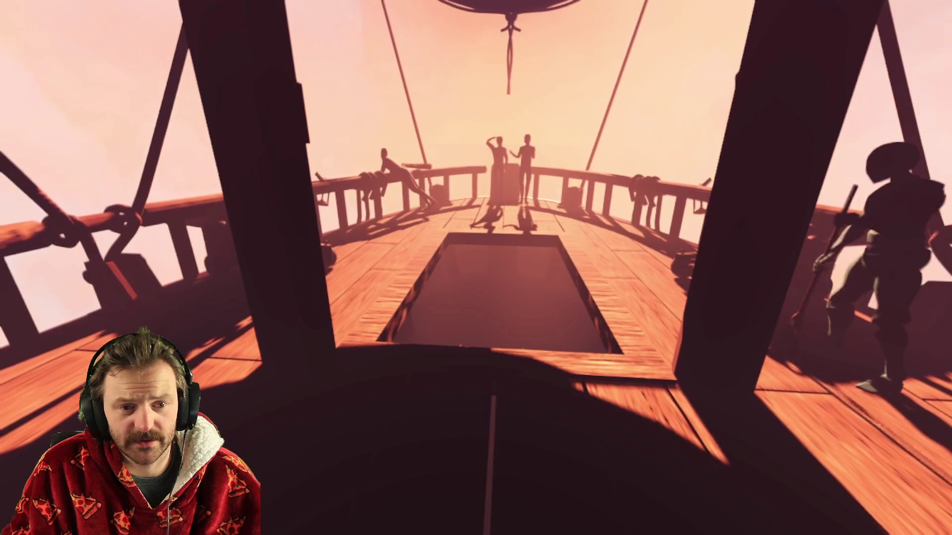
# Skip the splash to the main menu, close the game, and run the project again
pyautogui.hotkey('alt', 'Tab')
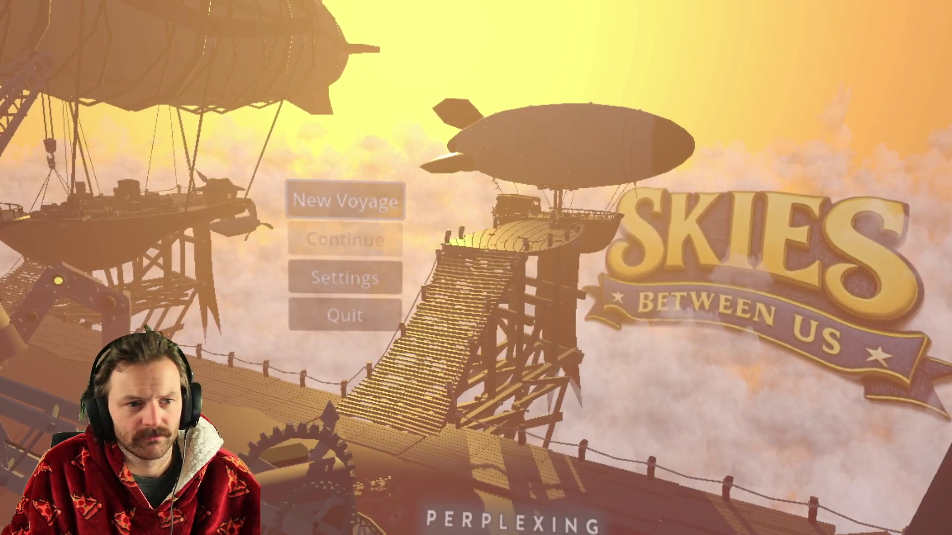
pyautogui.hotkey('alt', 'F4')
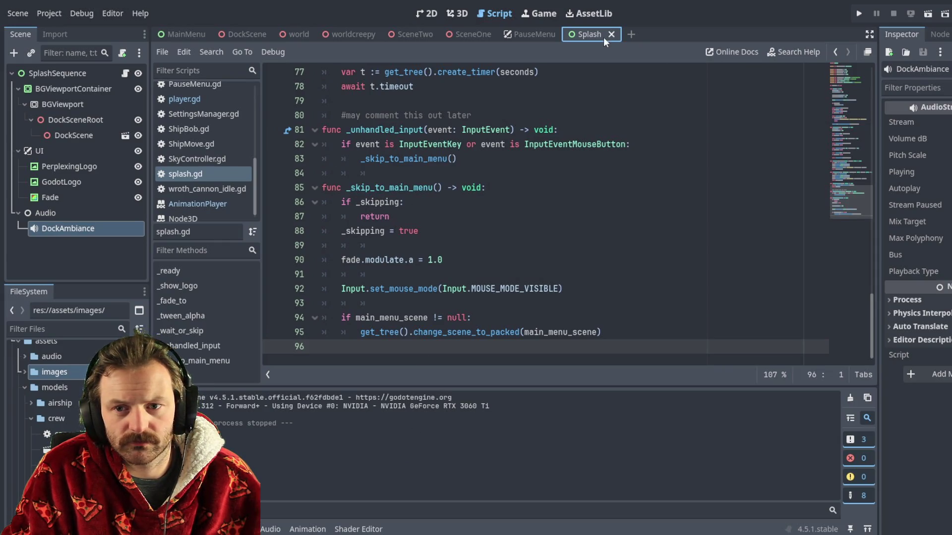
pyautogui.click(858, 13)
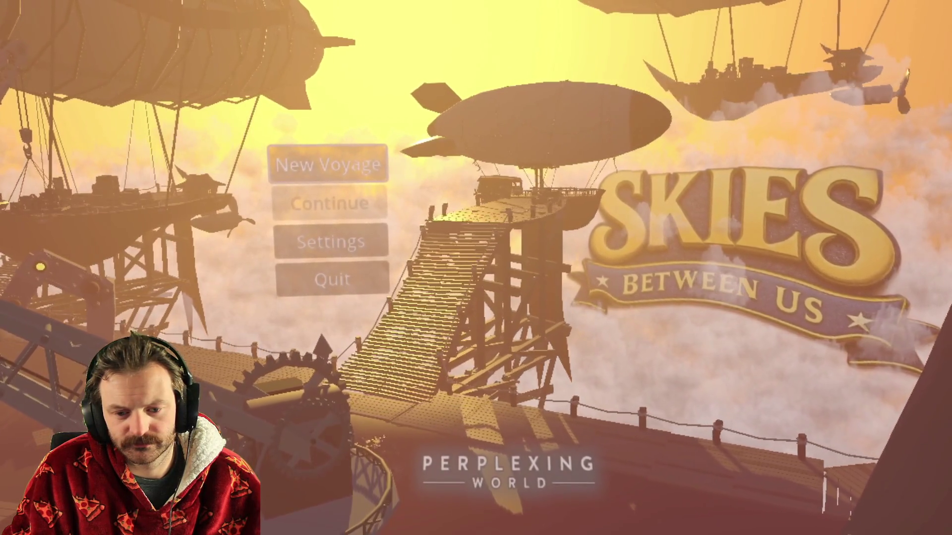
# Stop the running game with F8
pyautogui.press('F8')
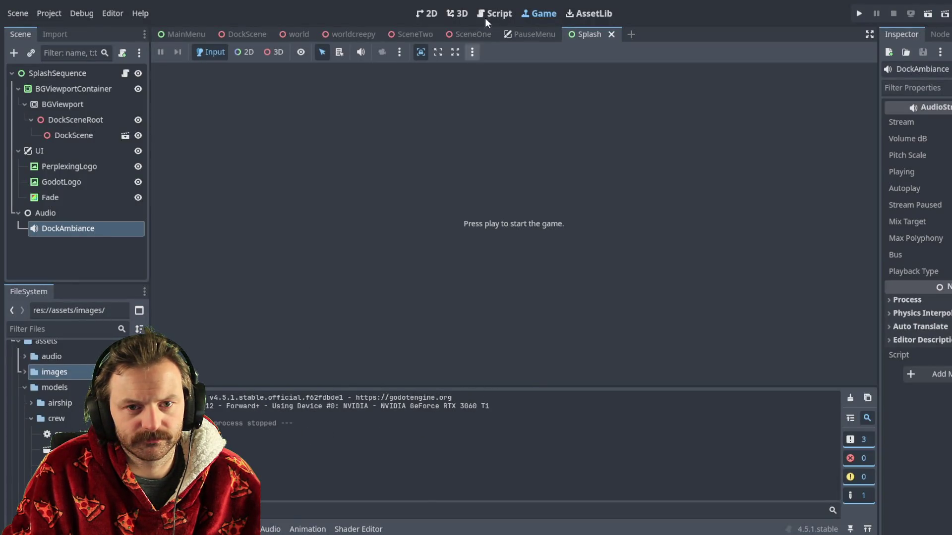
# Return to the splash.gd script in the Script workspace
pyautogui.hotkey('ctrl', 'F3')
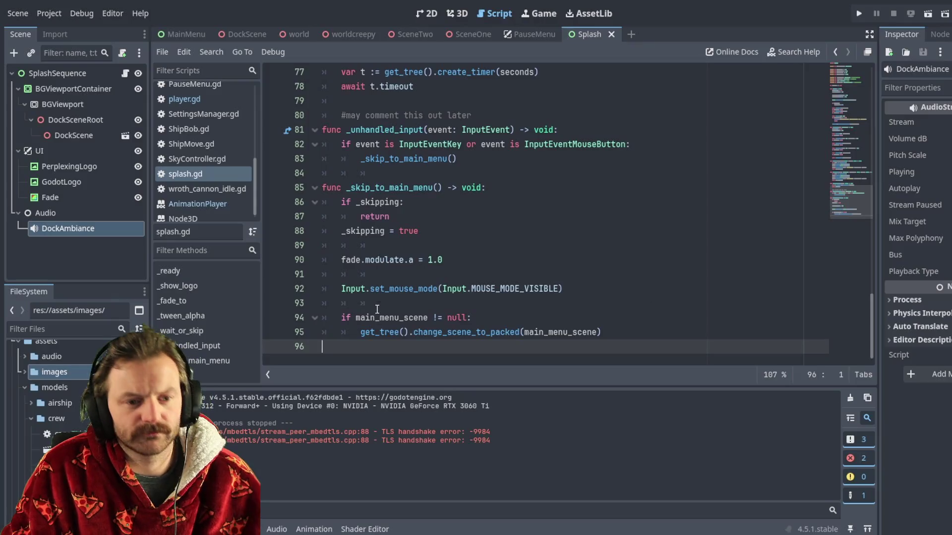
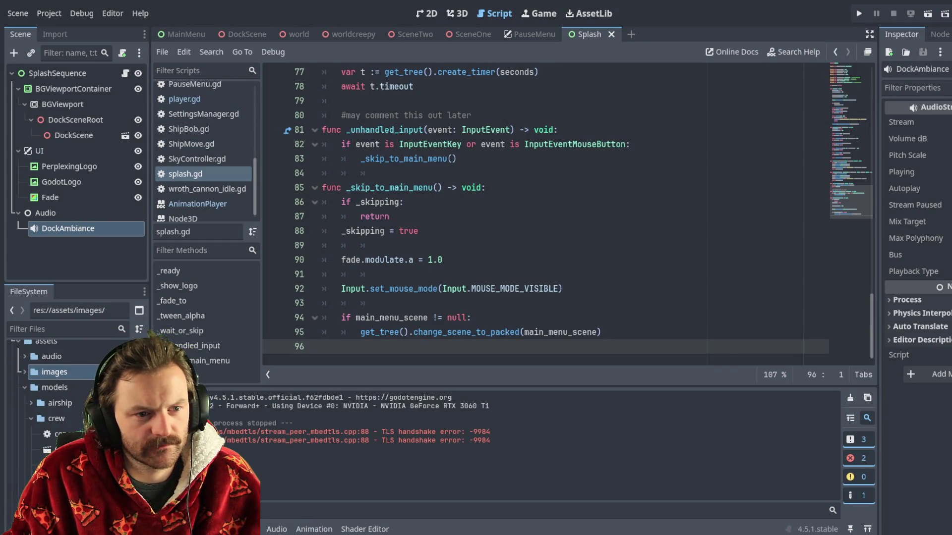
# Replace AudioMan.gd's contents with the pasted 37-line dock ambience player script
pyautogui.scroll(1, 204, 149)
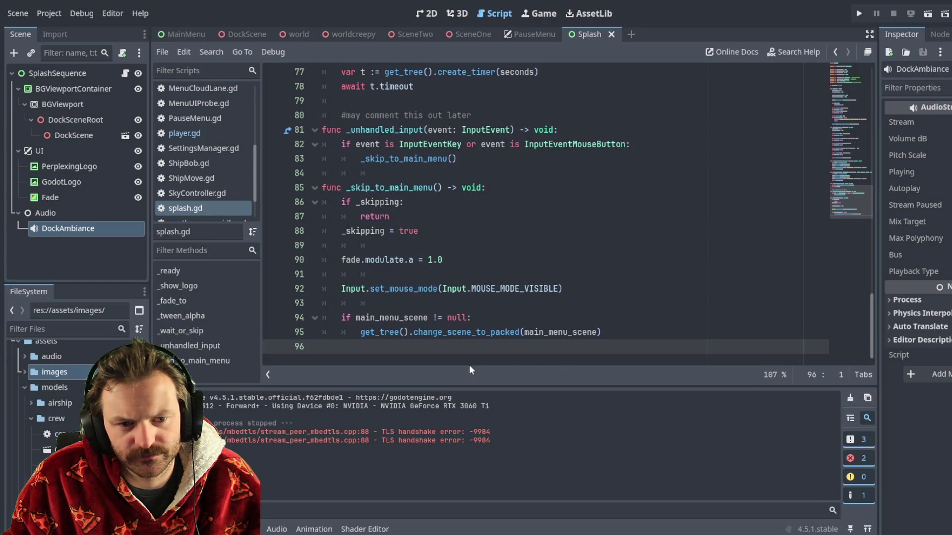
pyautogui.click(347, 108)
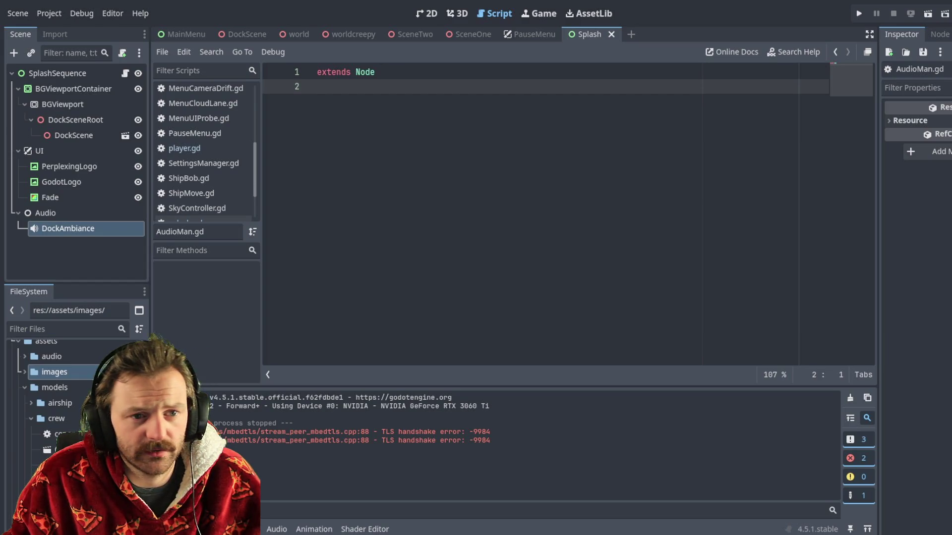
pyautogui.hotkey('ctrl', 'a')
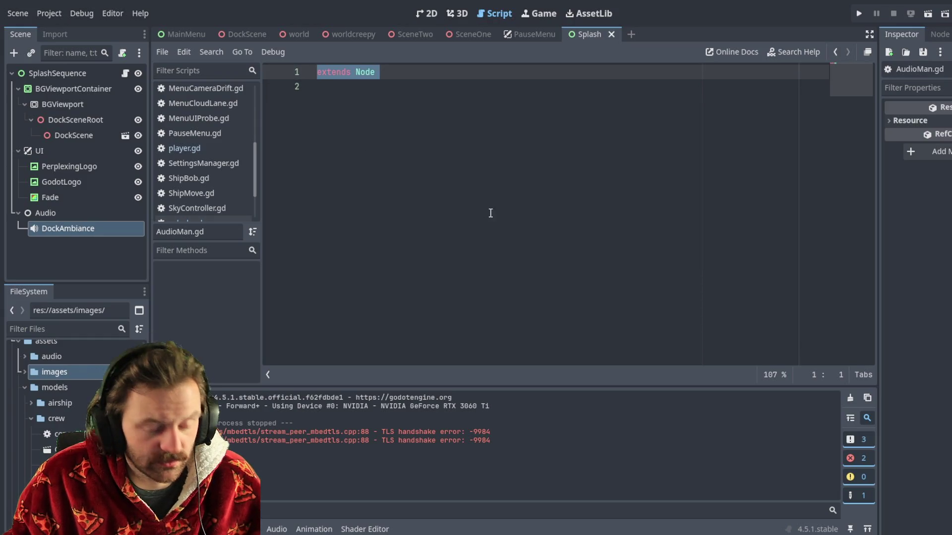
pyautogui.write('extends Node  @export var dock_ambience: AudioStream  var _dock_player: AudioStreamPlayer  func _ready() -> void: \t_dock_player = AudioStreamPlayer.new() \t_dock_player.name = "DockAmbience" \t_dock_player.bus = "SFX" # or "Music" if you prefer \tadd_child(_dock_player)  \tif dock_ambience != null: \t\t_dock_player.stream = dock_ambience  func play_dock() -> void: \tif _dock_player.stream == null and dock_ambience != null: \t\t_dock_player.stream = dock_ambience  \tif not _dock_player.playing: \t\t_dock_player.play()  func stop_dock(fade_time: float = 0.0) -> void: \tif fade_time <= 0.0: \t\t_dock_player.stop() \t\treturn  \tvar tw := create_tween() \tvar start_db := _dock_player.volume_db \ttw.tween_property(_dock_player, "volume_db", -60.0, fade_time) \tawait tw.finished \t_dock_player.volume_db = start_db \t_dock_player.stop()  func set_dock_volume_db(db: float) -> void: \t_dock_player.volume_db = db')
pyautogui.scroll(5, 397, 197)
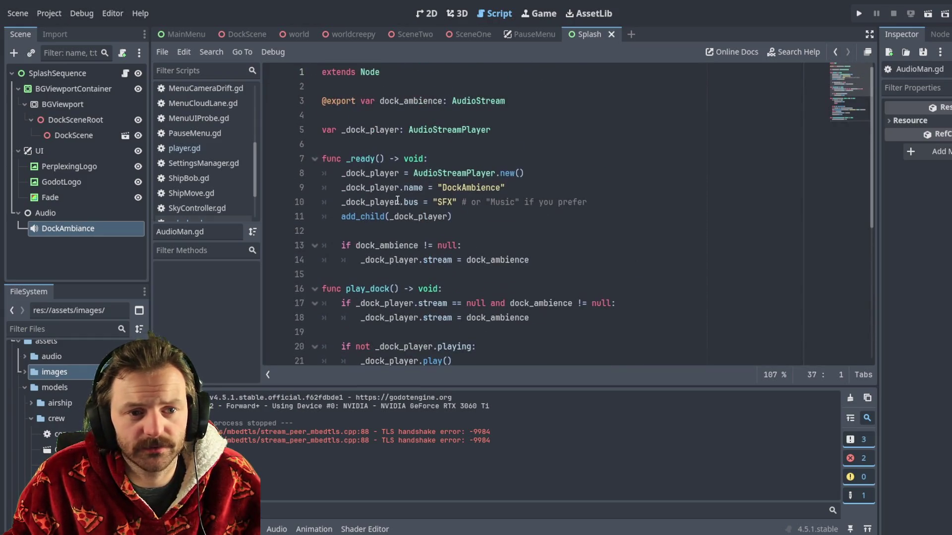
# Review the dock_ambience export line and the script's end, then save AudioMan.gd
pyautogui.click(395, 105)
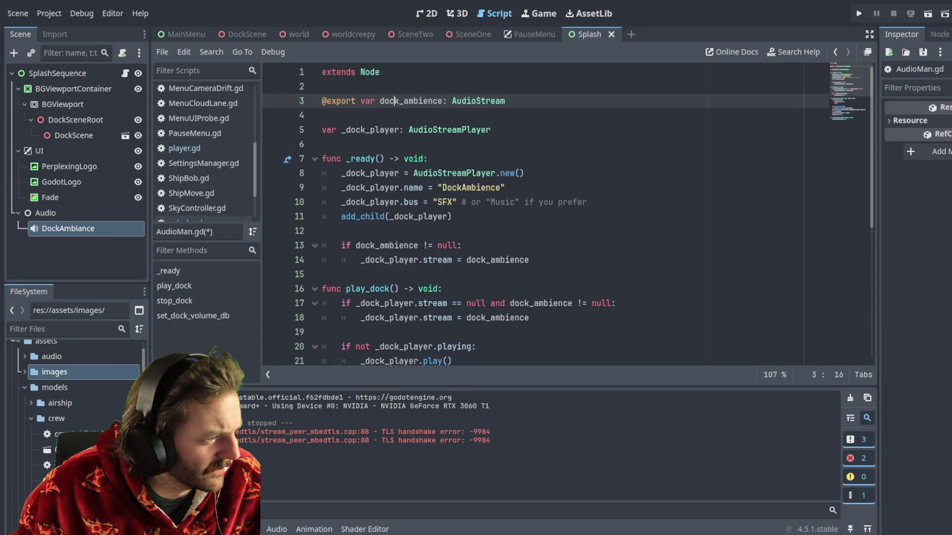
pyautogui.scroll(-5, 558, 331)
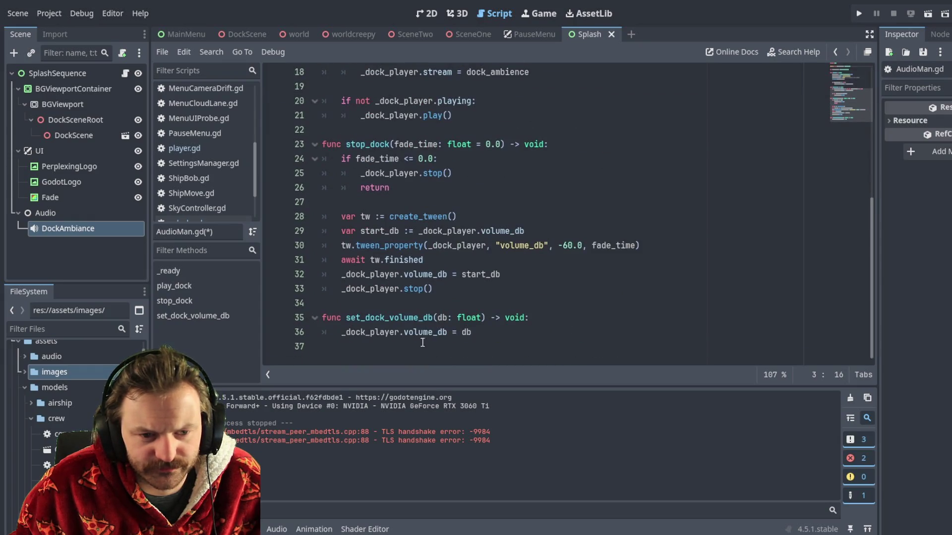
pyautogui.click(397, 358)
pyautogui.scroll(-1, 398, 357)
pyautogui.hotkey('ctrl', 's')
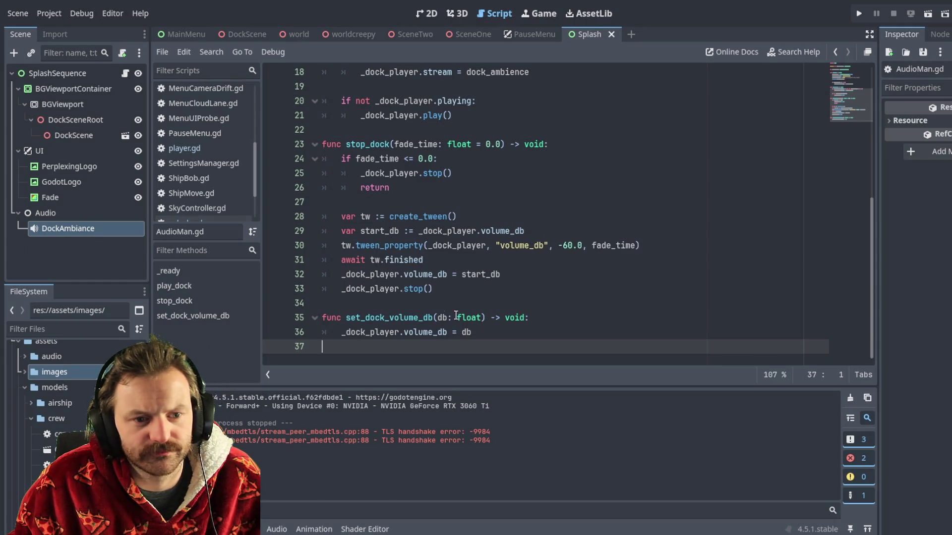
pyautogui.scroll(5, 404, 243)
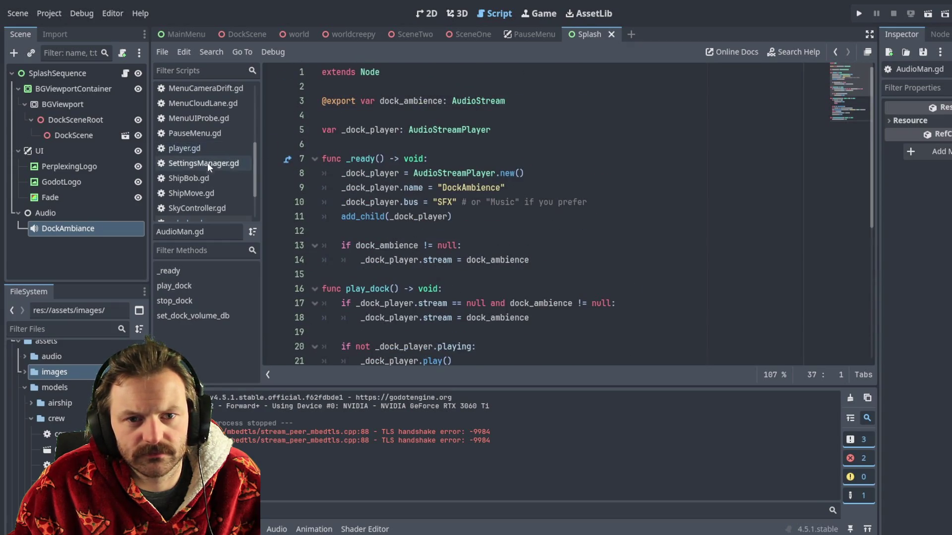
# View splash.gd, then switch to SettingsManager.gd to read its master, music, sfx and dialogue volumes
pyautogui.scroll(-2, 209, 171)
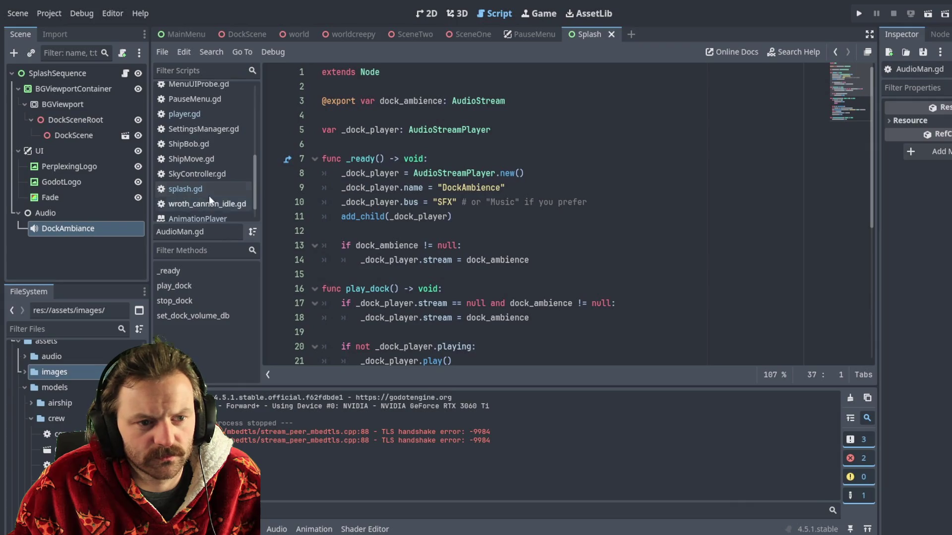
pyautogui.click(209, 195)
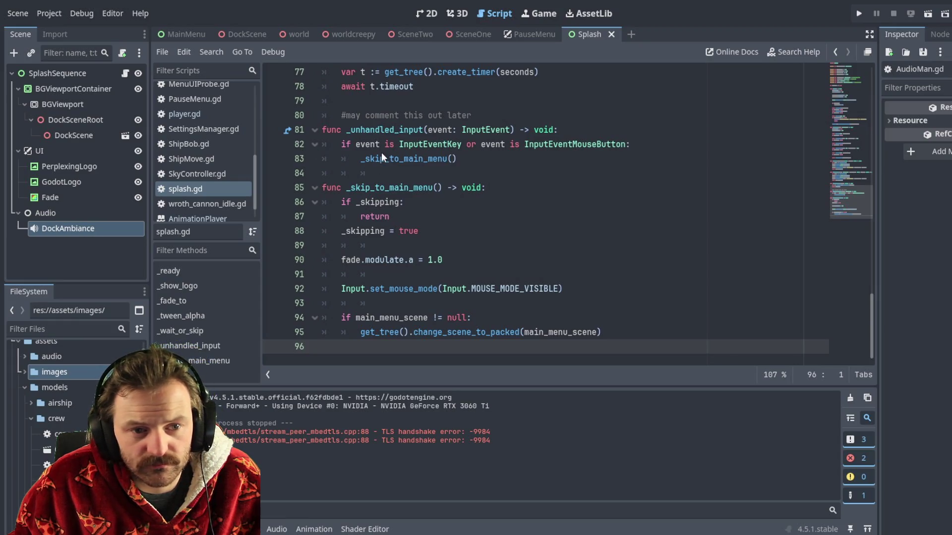
pyautogui.click(203, 129)
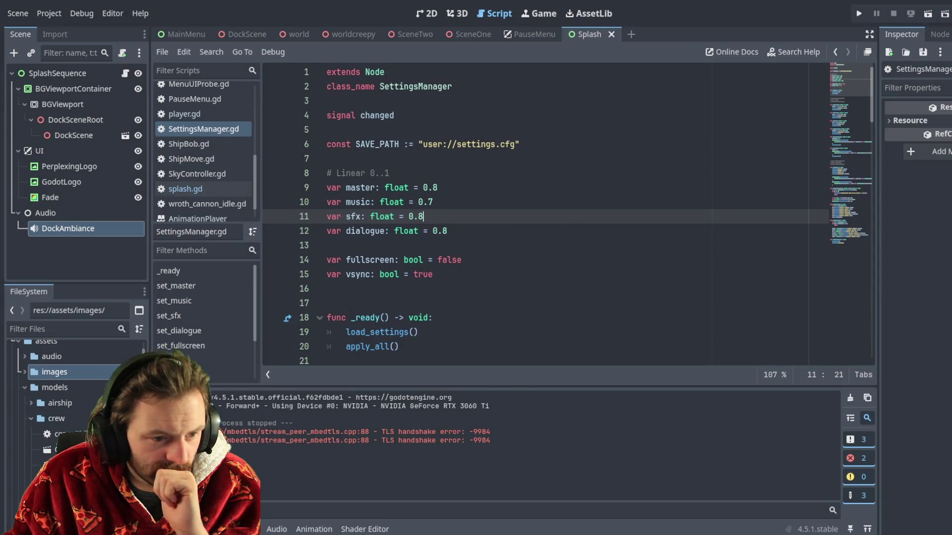
pyautogui.scroll(-5, 56, 397)
# Collapse the assets folder in FileSystem so the root-level project files are listed
pyautogui.scroll(5, 82, 423)
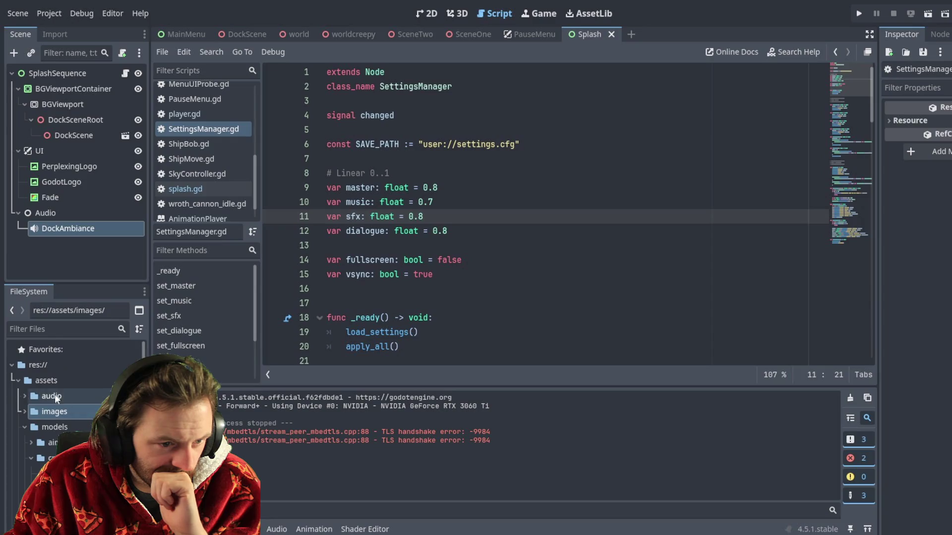
pyautogui.click(45, 367)
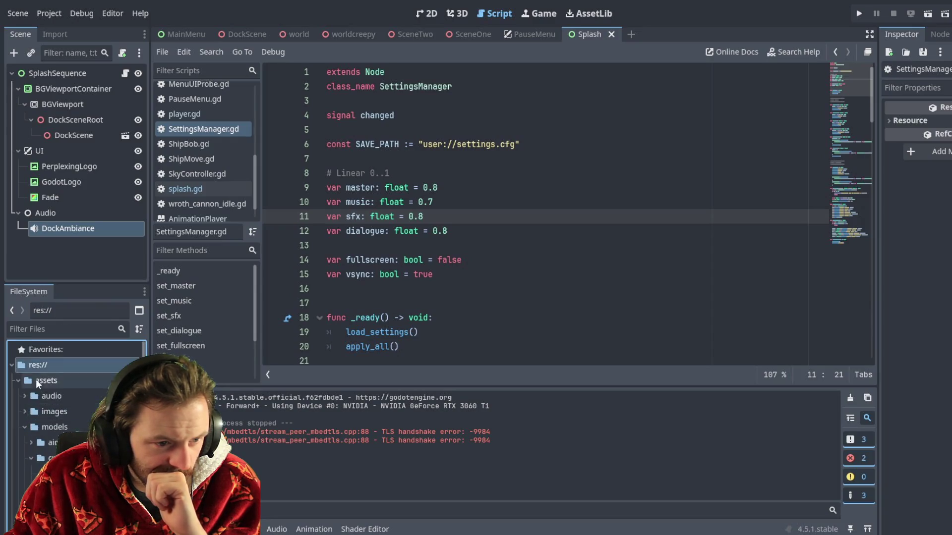
pyautogui.click(12, 365)
pyautogui.click(12, 365)
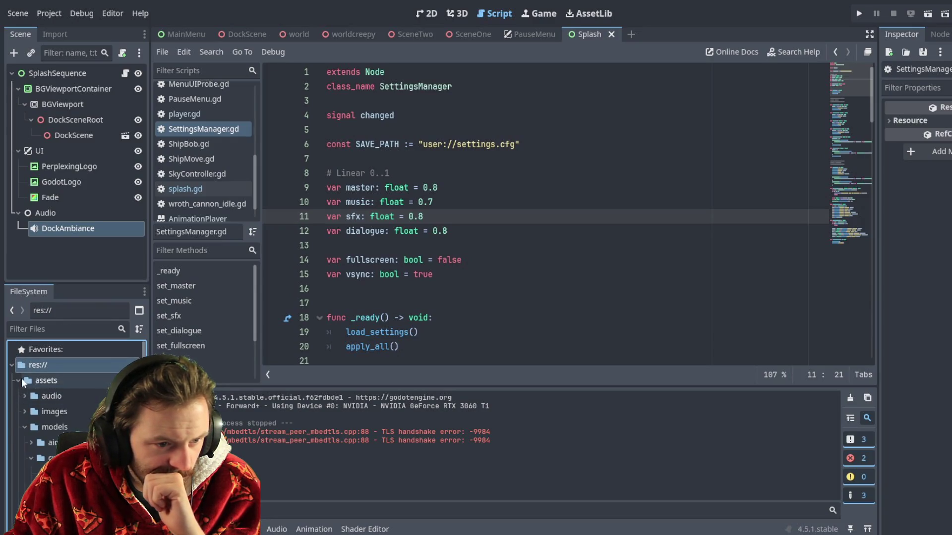
pyautogui.click(19, 380)
pyautogui.scroll(-5, 36, 440)
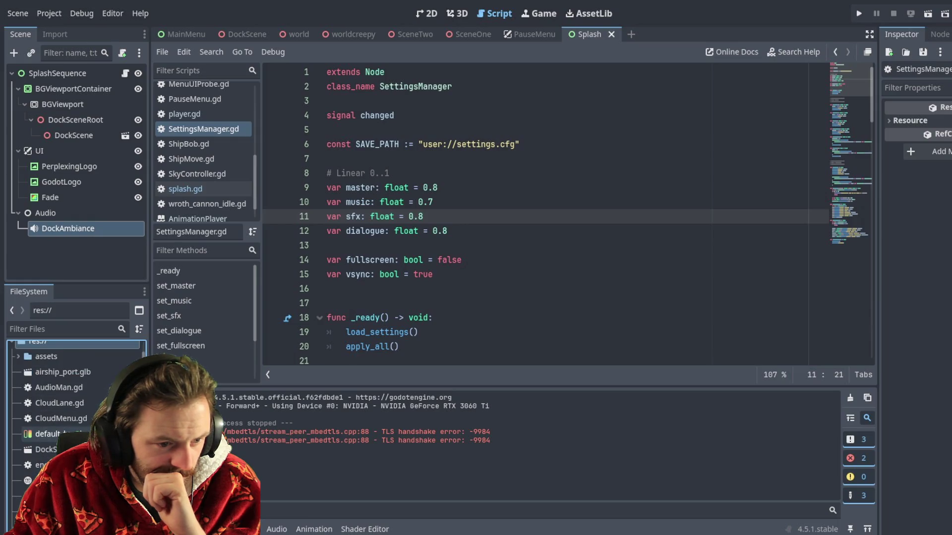
pyautogui.scroll(-4, 74, 431)
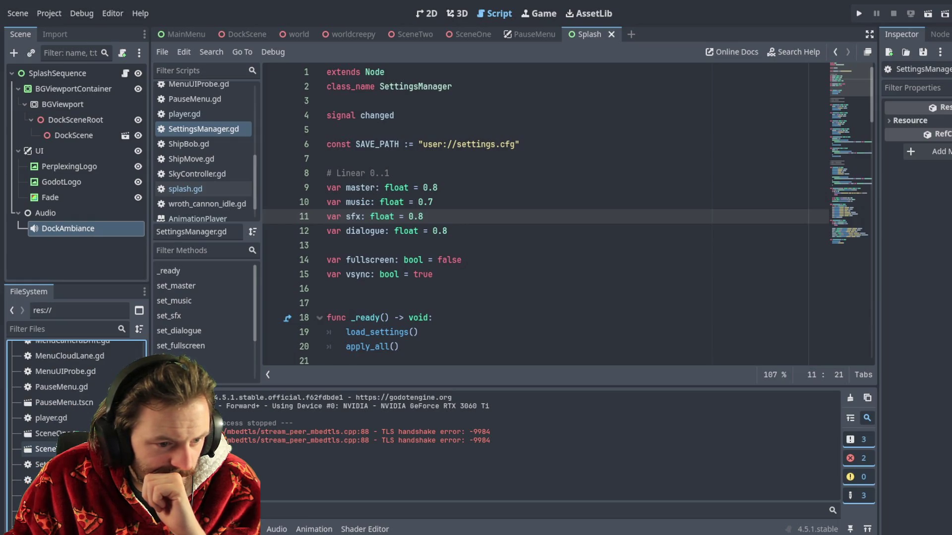
pyautogui.scroll(9, 75, 421)
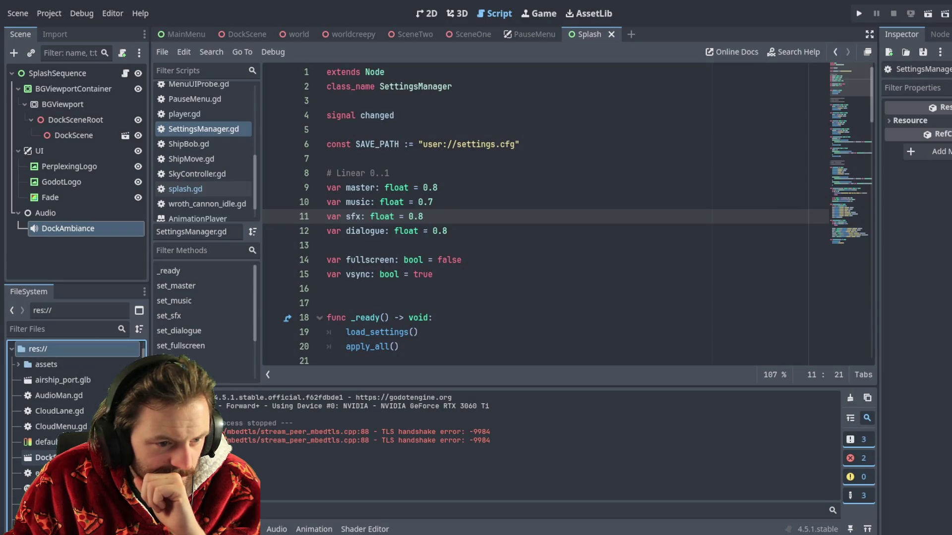
# Select AudioMan.gd and inspect its Resource properties in the Inspector
pyautogui.click(58, 396)
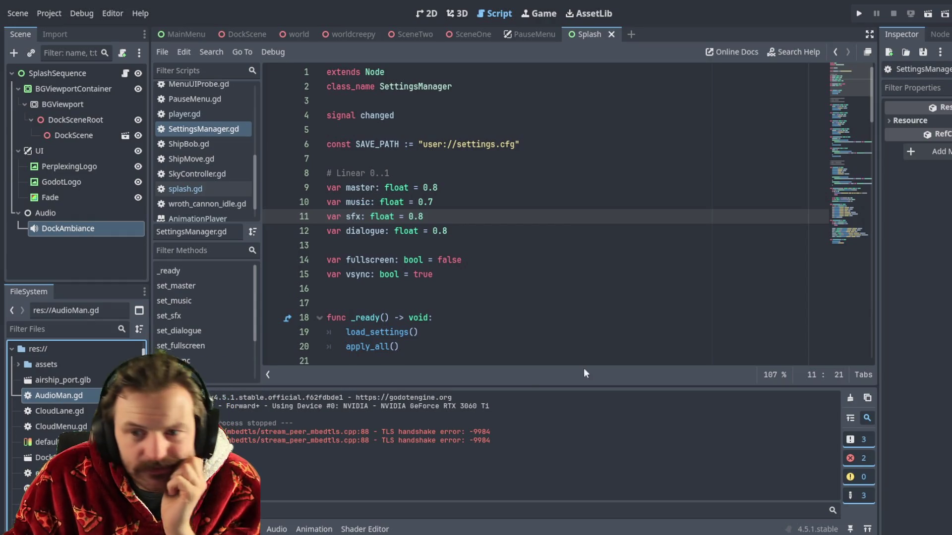
pyautogui.click(896, 120)
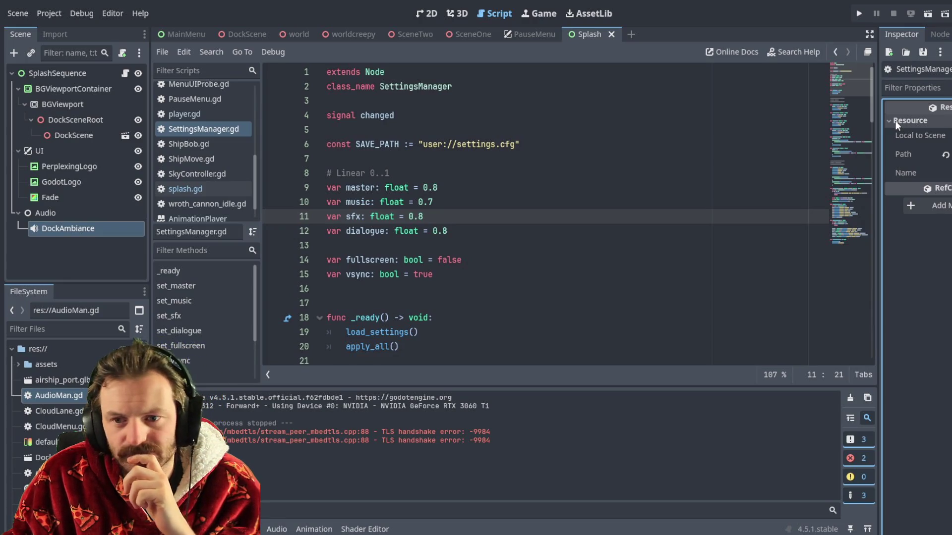
pyautogui.click(896, 125)
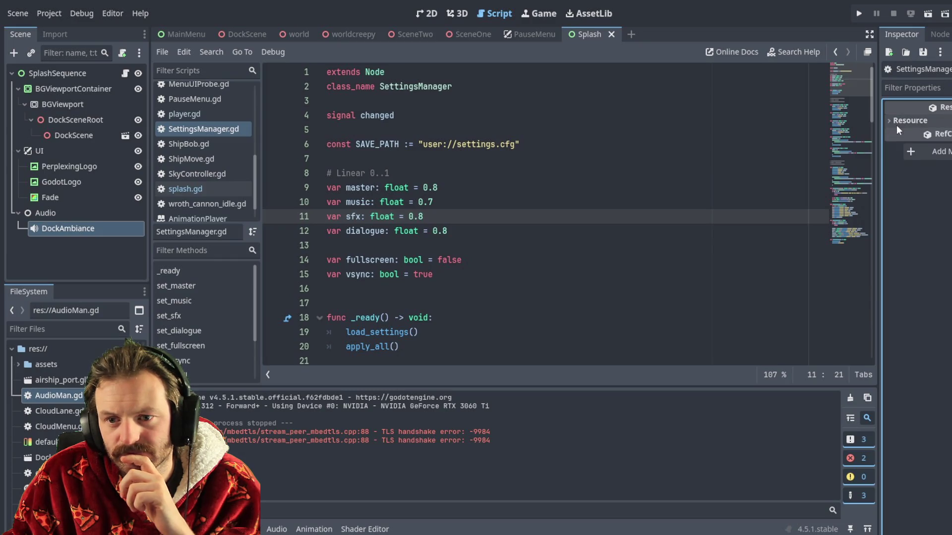
pyautogui.click(65, 396)
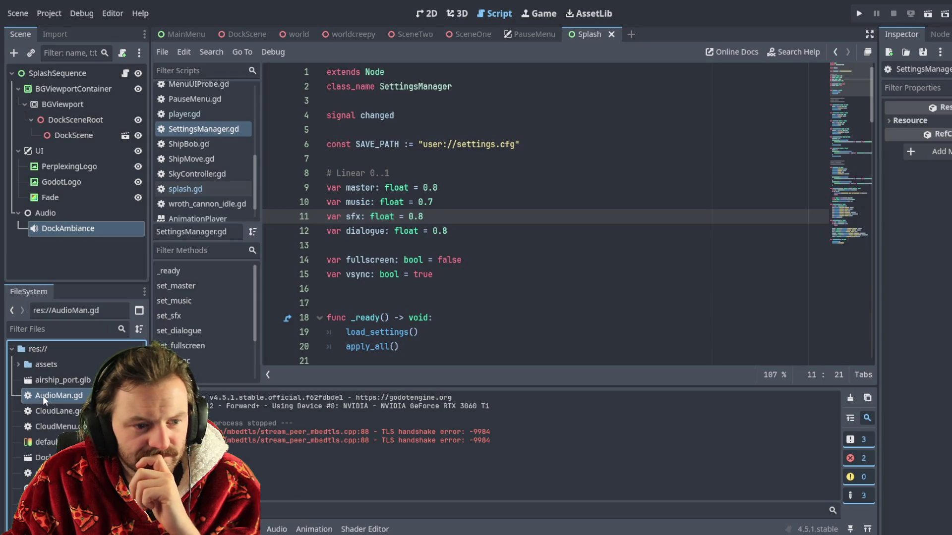
pyautogui.click(909, 120)
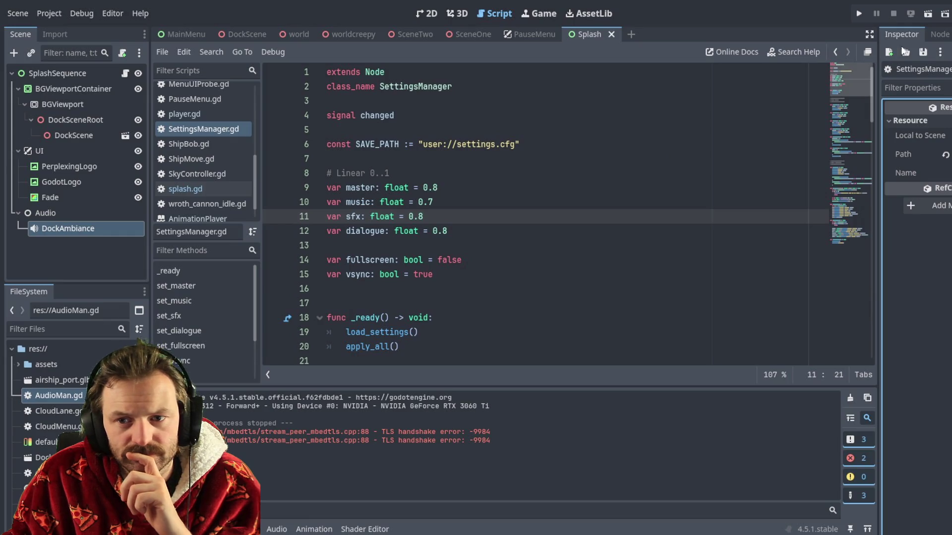
pyautogui.click(69, 400)
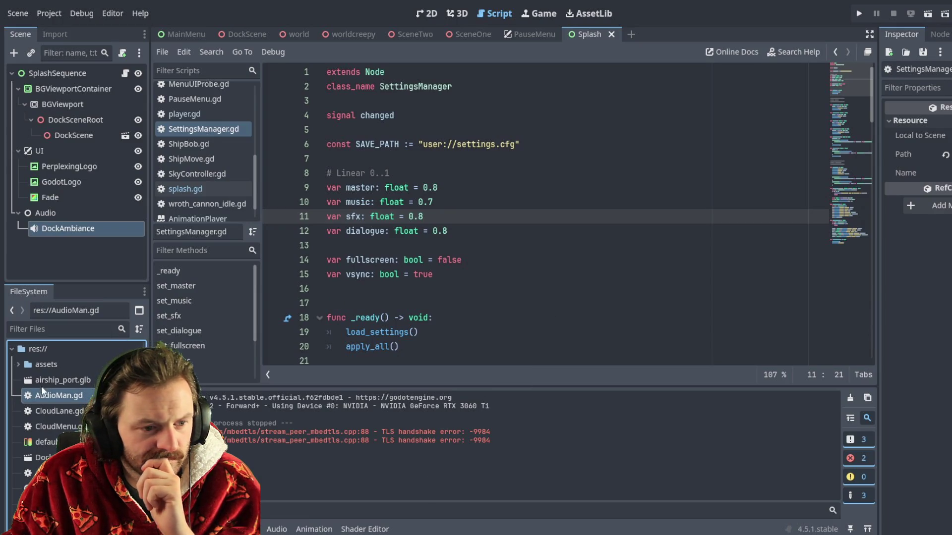
# Open AudioMan.gd in the script editor and glance at its Resource section
pyautogui.doubleClick(62, 398)
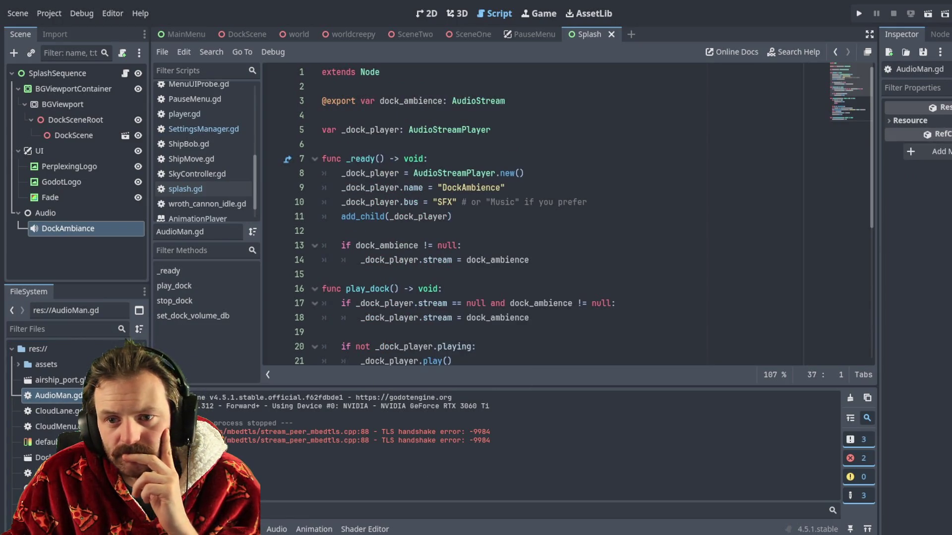
pyautogui.click(899, 121)
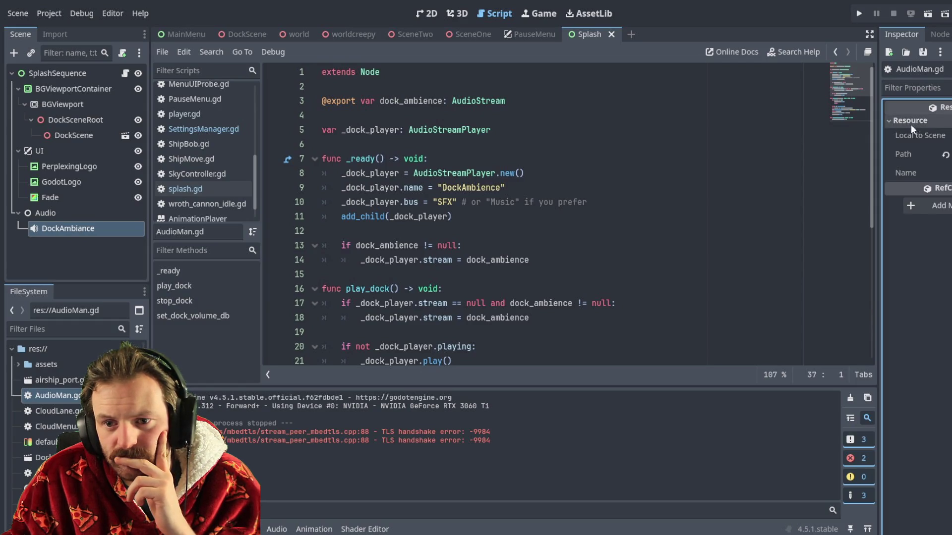
pyautogui.click(905, 123)
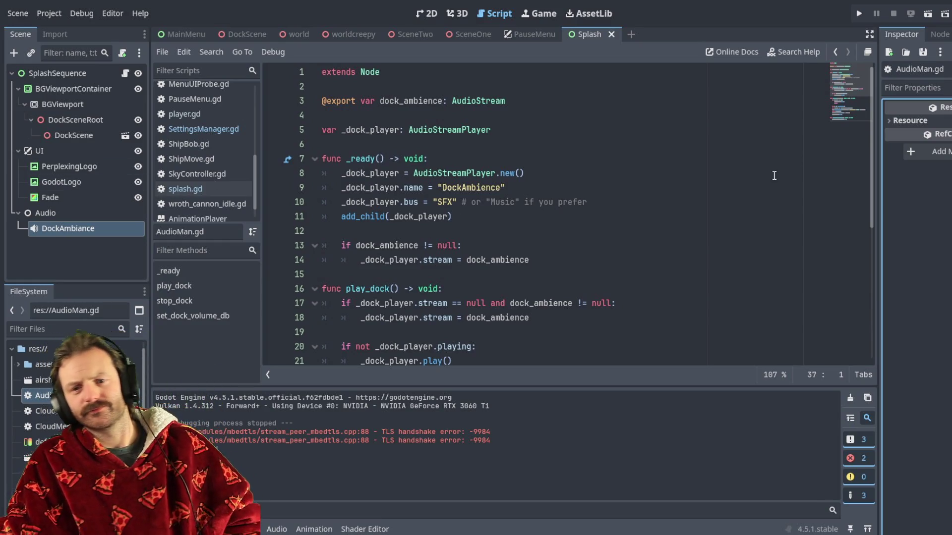
# Toggle the script's Local to Scene on and back off, then select the DockAmbiance node
pyautogui.click(894, 122)
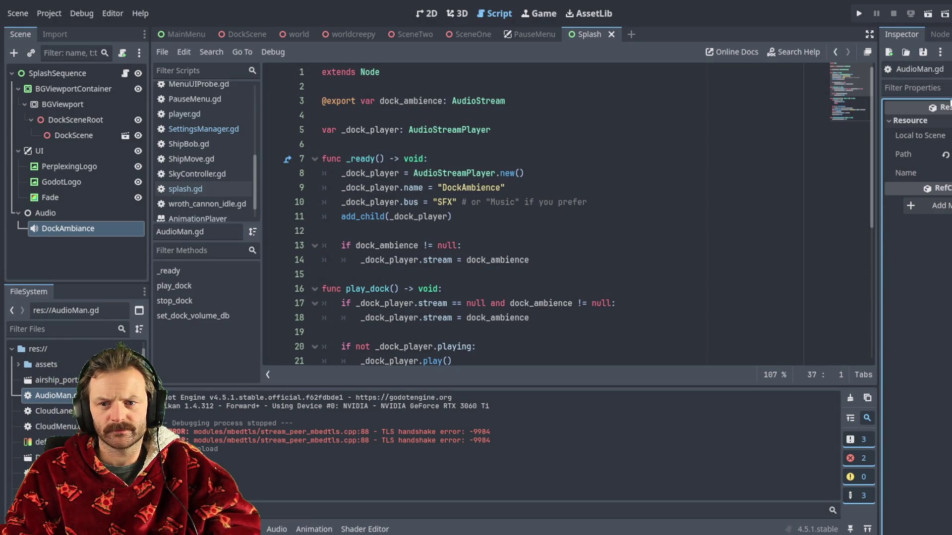
pyautogui.click(948, 135)
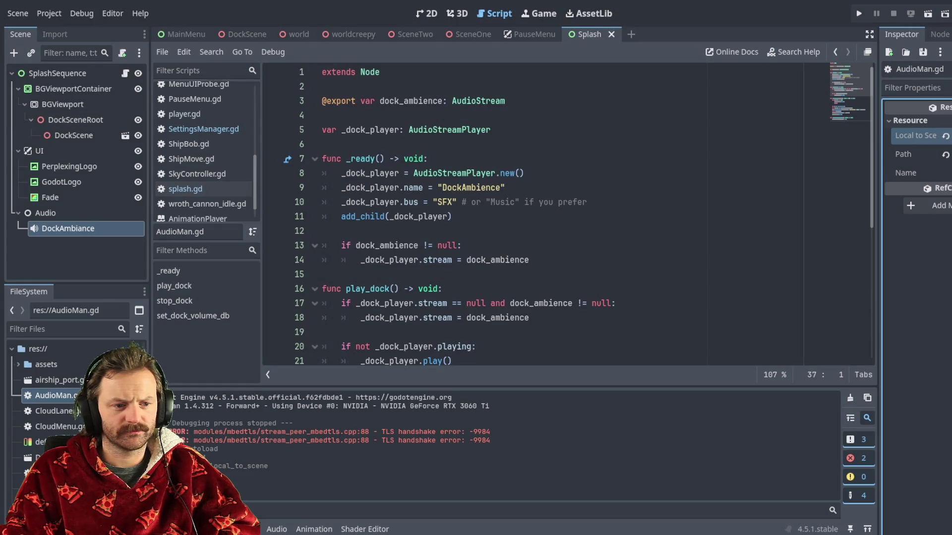
pyautogui.click(947, 136)
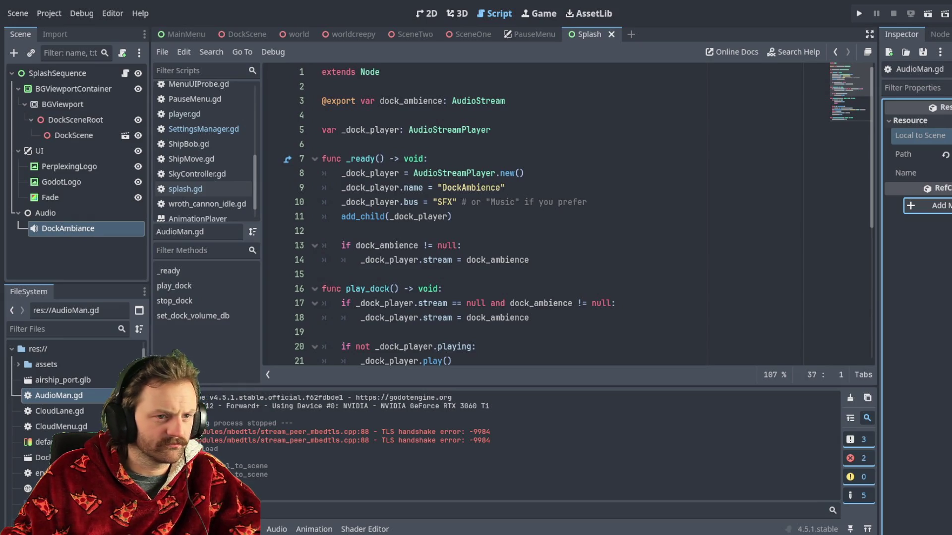
pyautogui.click(78, 230)
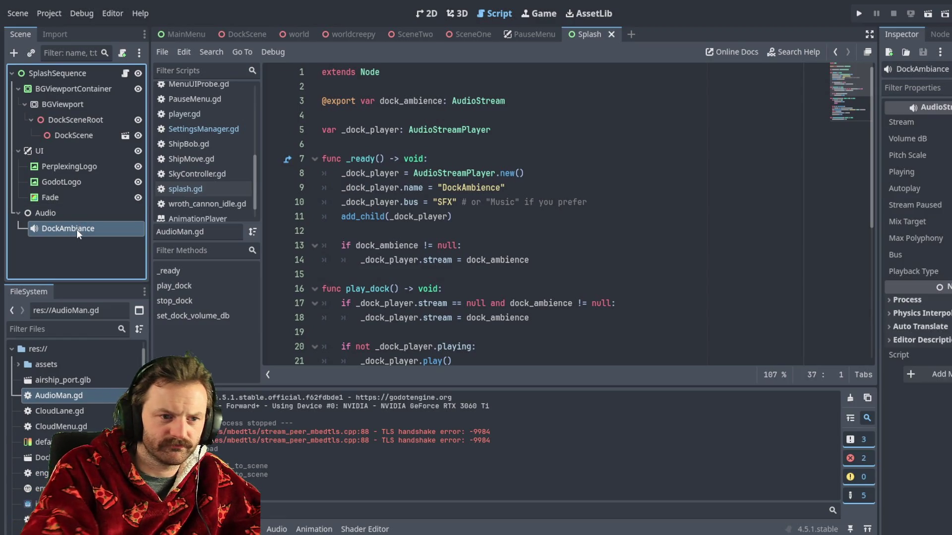
# Delete the DockAmbiance node from the Splash scene, then save and run the game with F5
pyautogui.press('Delete')
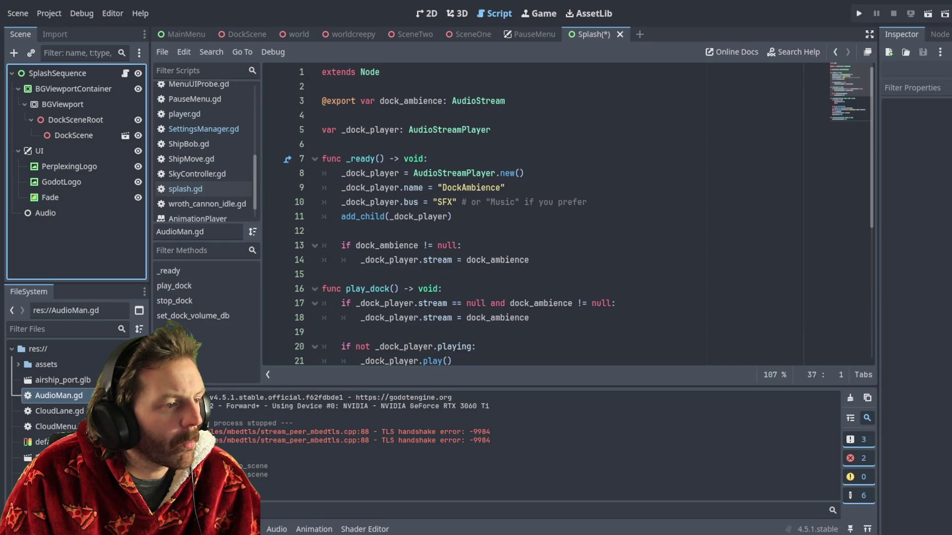
pyautogui.press('F5')
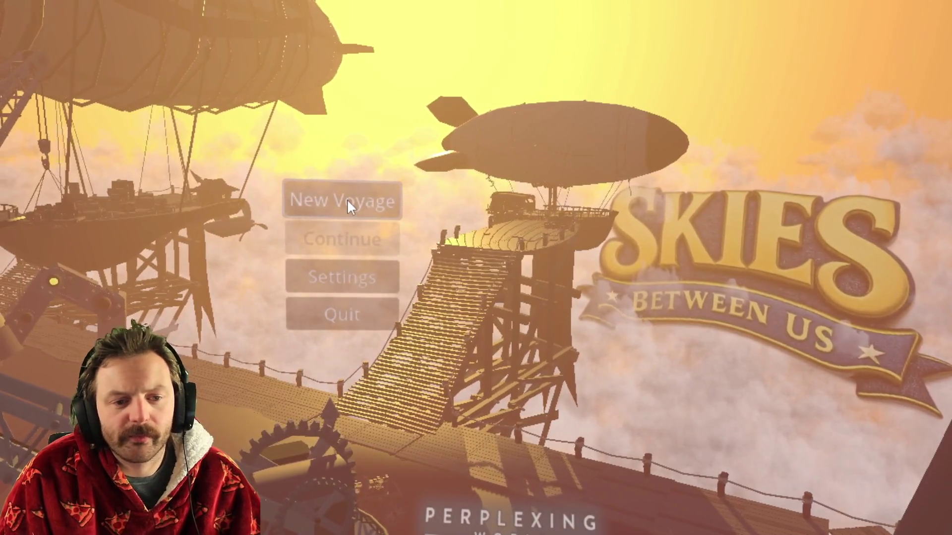
# Start a New Voyage from the Skies Between Us main menu
pyautogui.click(347, 204)
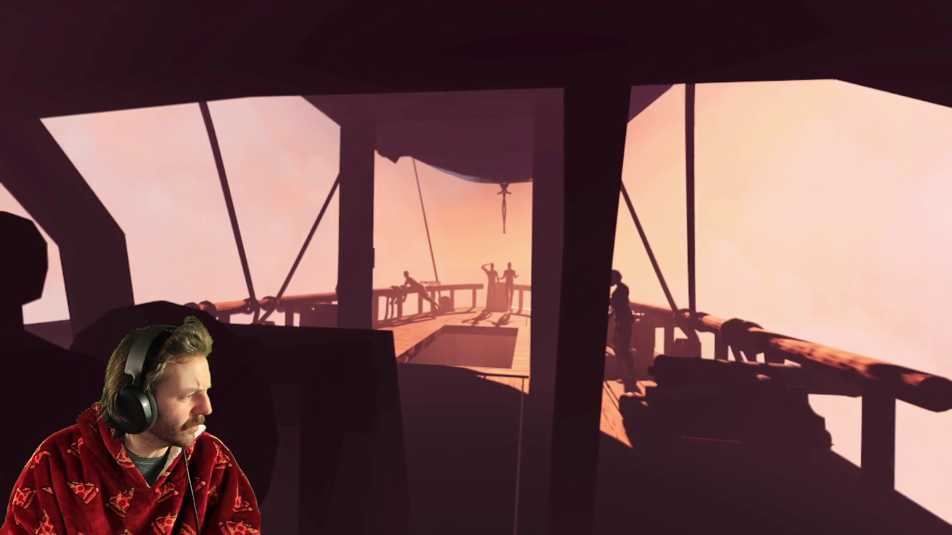
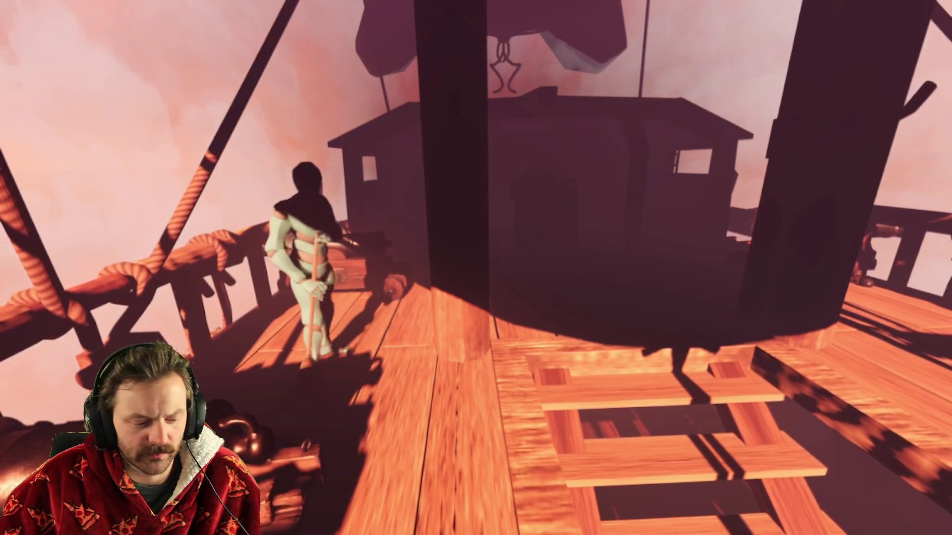
# Stop the game, relaunch the project, and start a New Voyage from the main menu
pyautogui.press('F8')
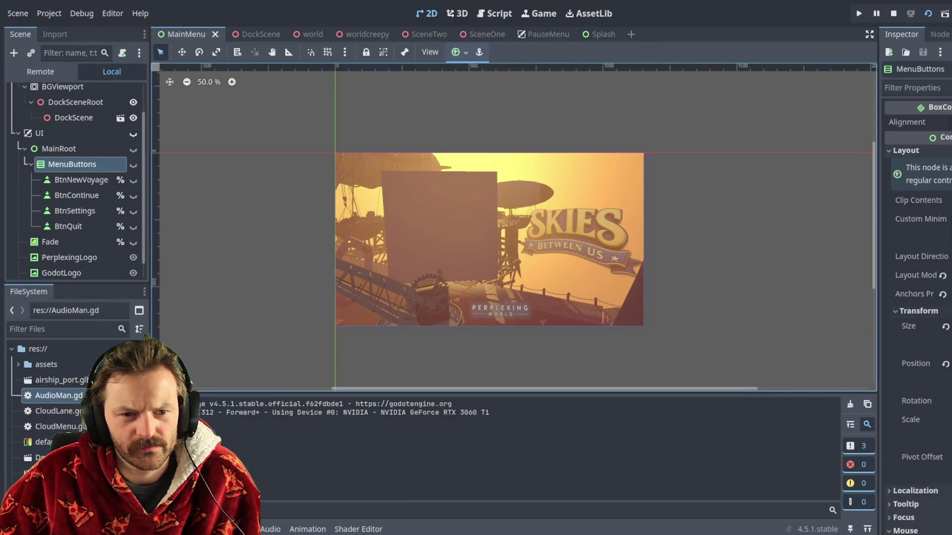
pyautogui.press('F5')
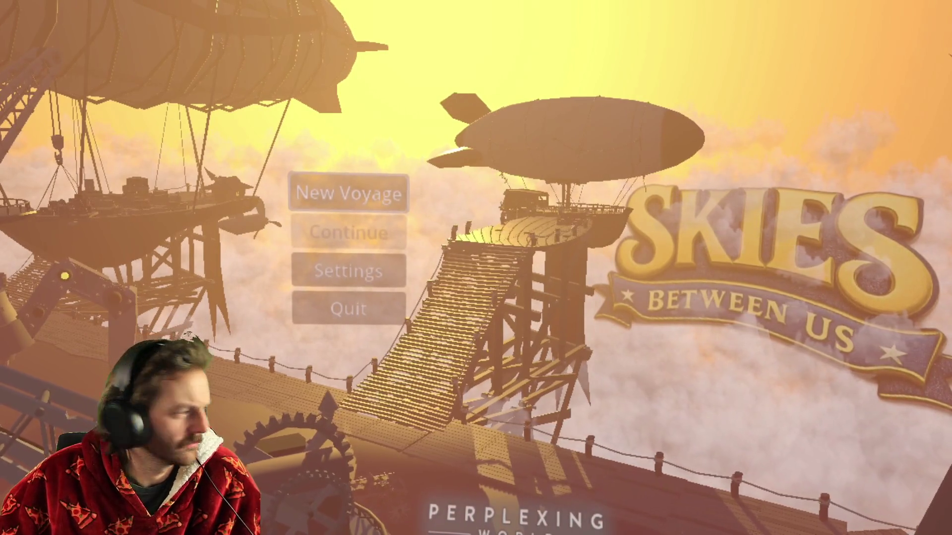
pyautogui.press('Return')
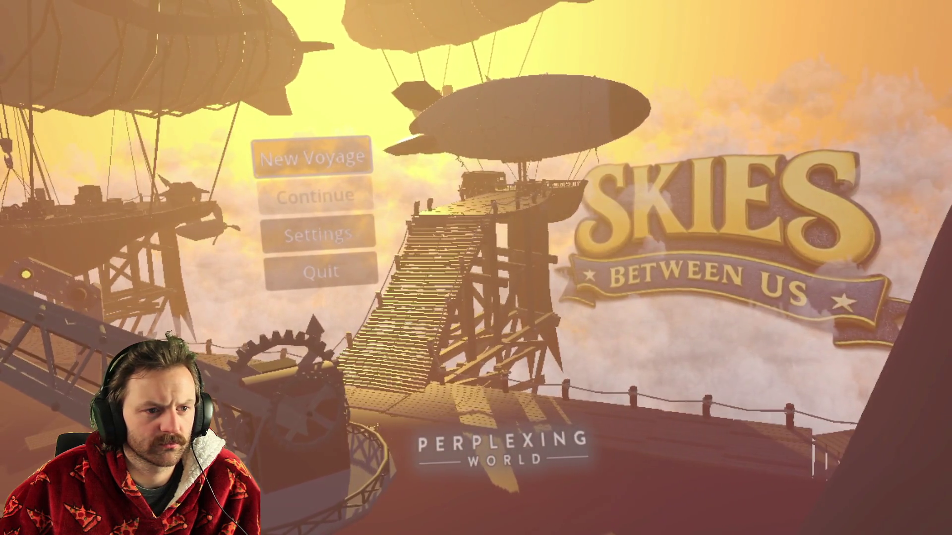
# Start a New Voyage, then stop the game and run the DockScene scene with F6
pyautogui.press('Return')
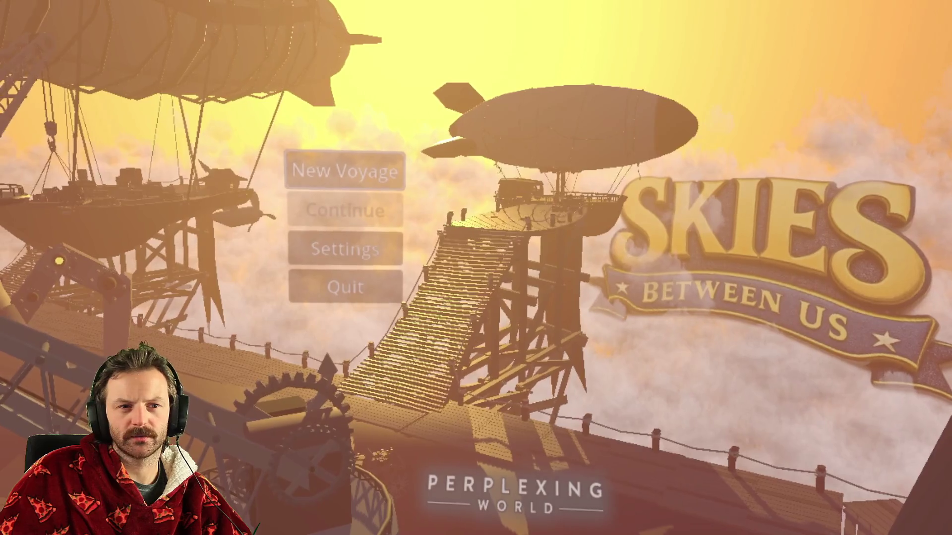
pyautogui.press('F8')
pyautogui.click(276, 35)
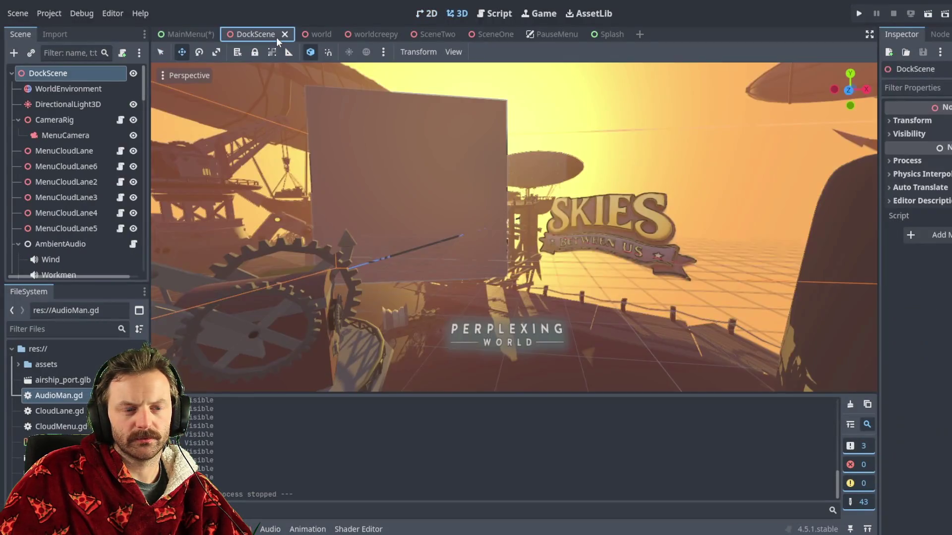
pyautogui.press('F6')
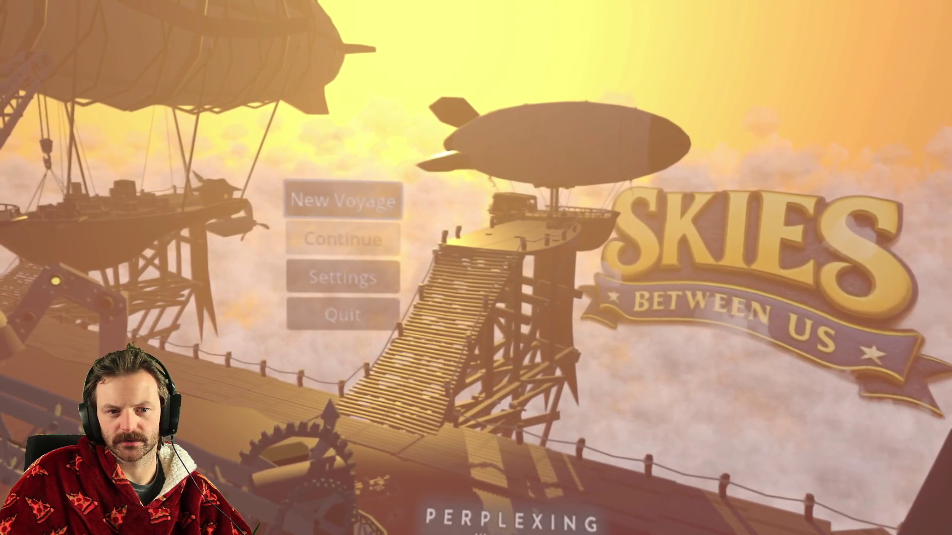
# Open Settings, max out the Master, Music and SFX volumes, then go Back to the main menu
pyautogui.click(313, 277)
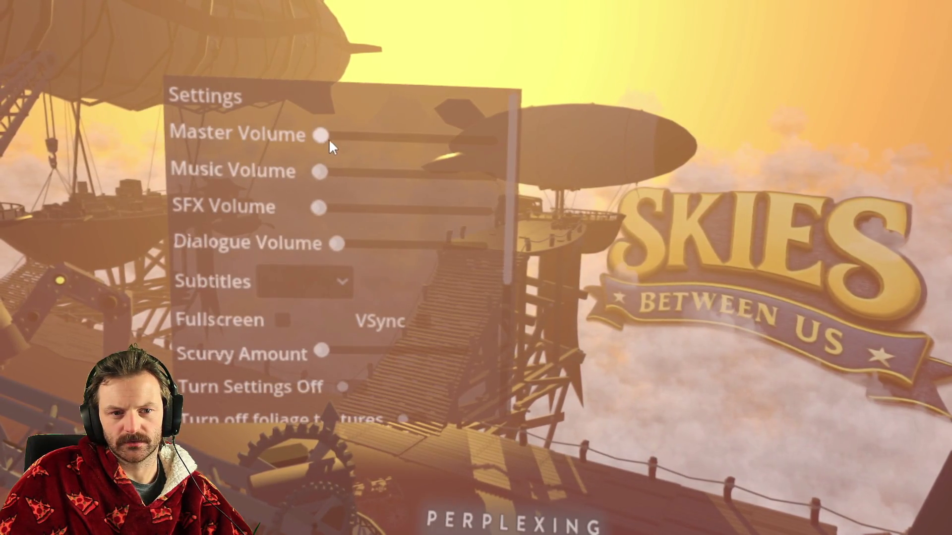
pyautogui.moveTo(329, 139); pyautogui.dragTo(490, 140)
pyautogui.moveTo(321, 171); pyautogui.dragTo(490, 173)
pyautogui.moveTo(320, 207); pyautogui.dragTo(551, 210)
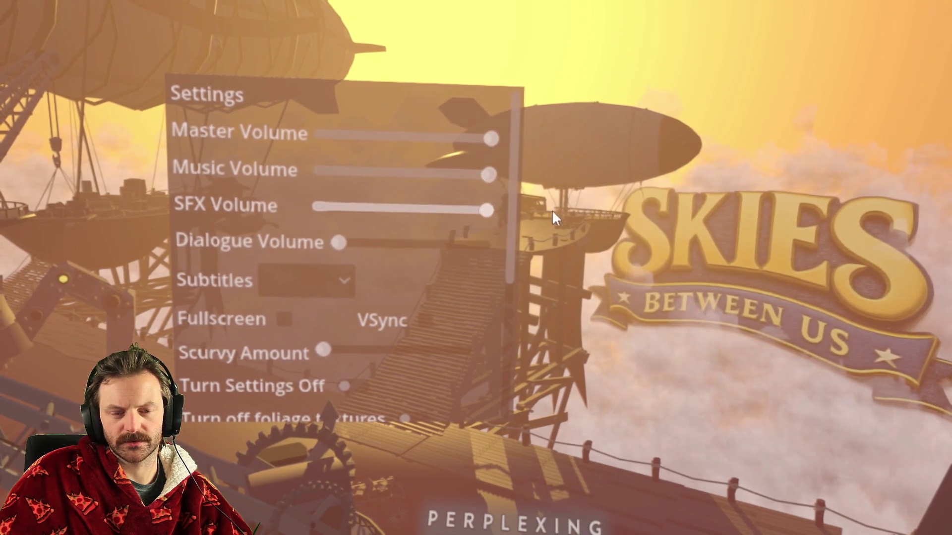
pyautogui.moveTo(509, 258); pyautogui.dragTo(466, 406)
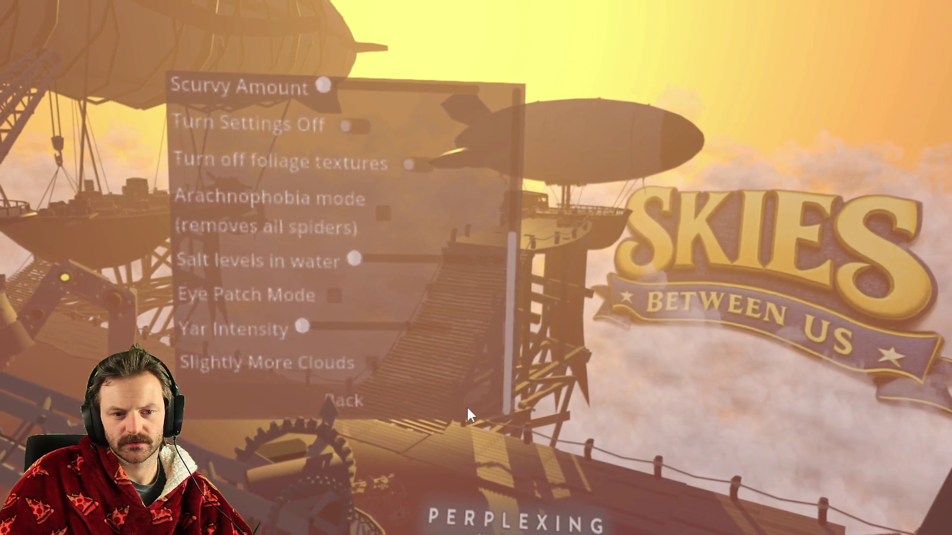
pyautogui.click(400, 403)
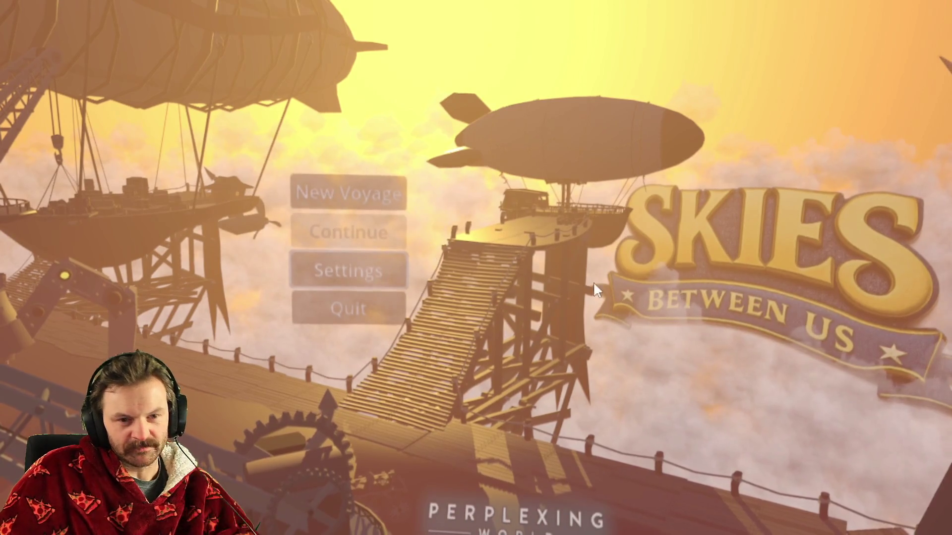
# Quit the game, relaunch it with F5, and open the Settings panel
pyautogui.click(366, 308)
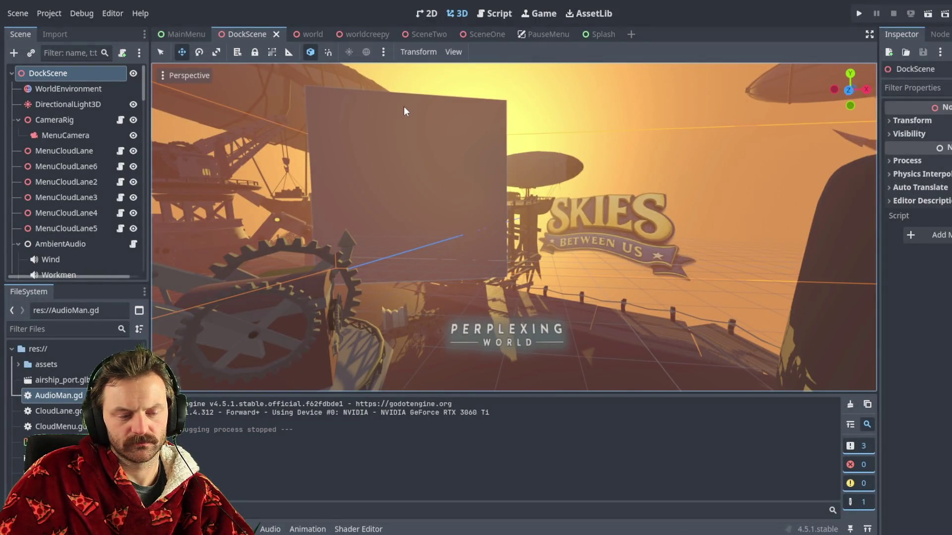
pyautogui.press('F5')
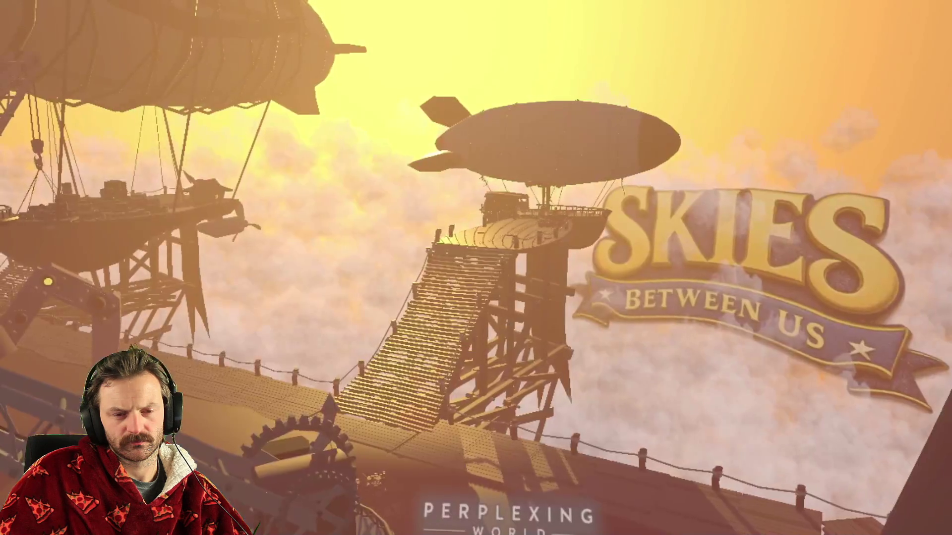
pyautogui.click(336, 275)
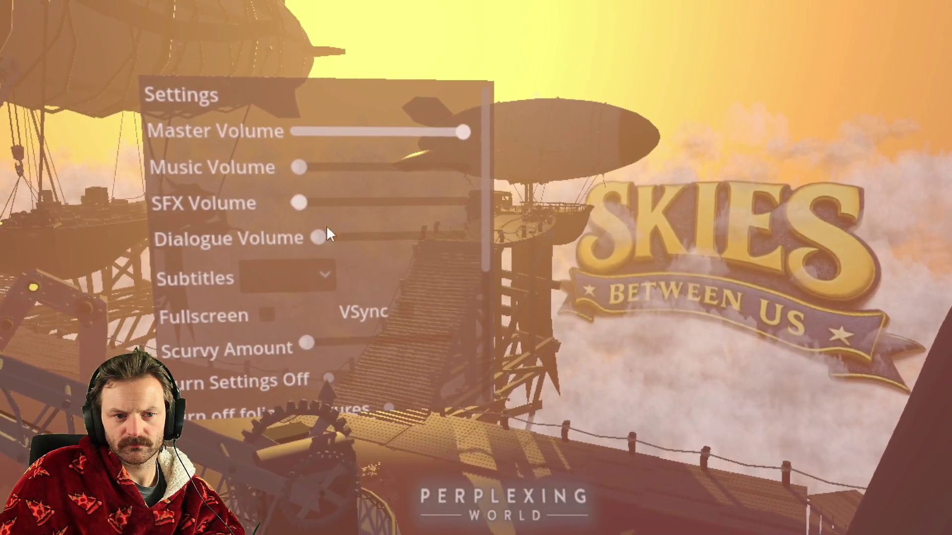
# Set Master Volume to maximum with a click at the slider's right end
pyautogui.click(455, 128)
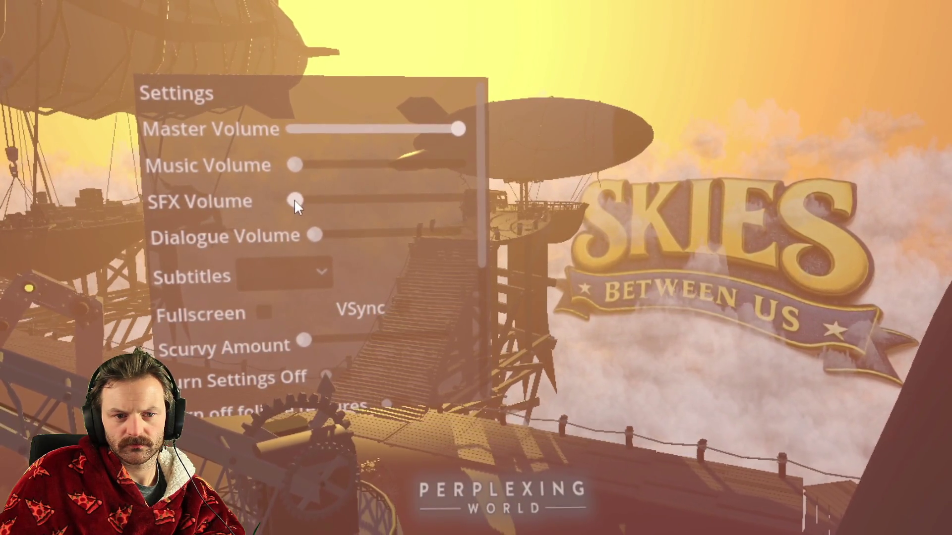
# Raise SFX Volume to maximum, then return to the editor and save the scene
pyautogui.moveTo(296, 200); pyautogui.dragTo(454, 198)
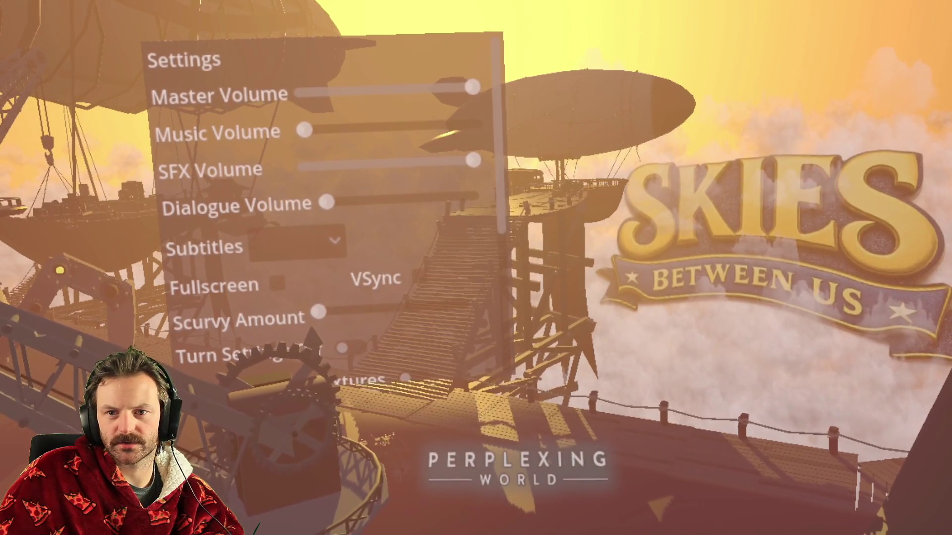
pyautogui.hotkey('alt', 'Tab')
pyautogui.hotkey('ctrl', 's')
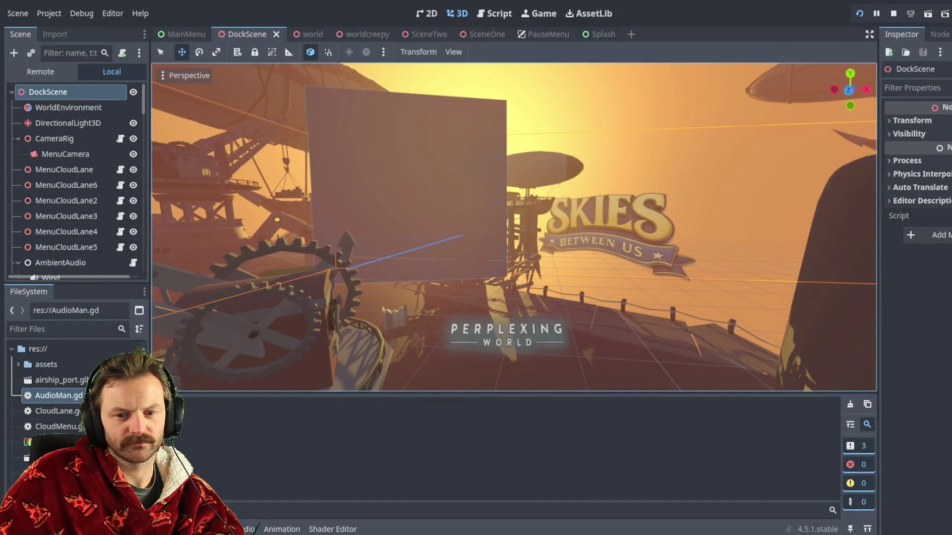
# Relaunch the game, open Settings, and drag the Master, SFX and Music volume sliders to maximum
pyautogui.press('F5')
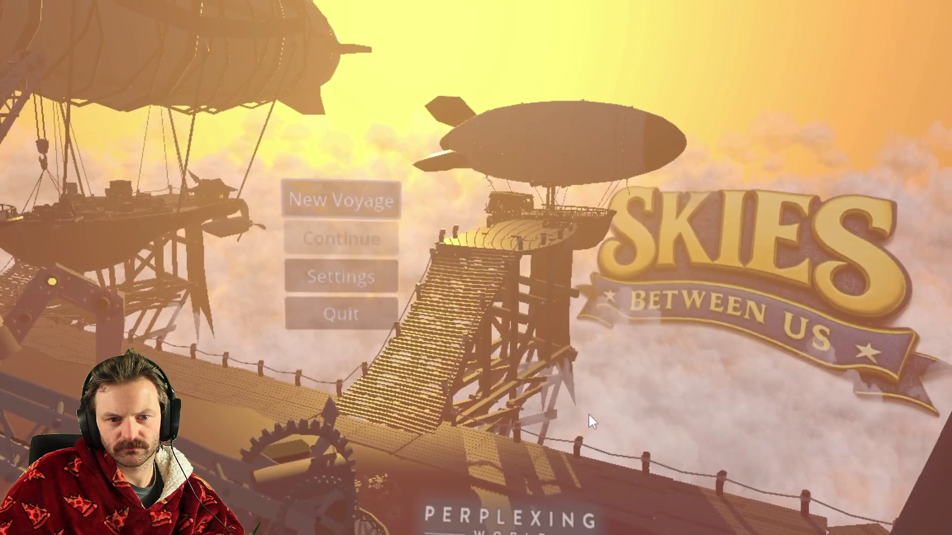
pyautogui.click(347, 276)
pyautogui.moveTo(454, 145); pyautogui.dragTo(495, 137)
pyautogui.moveTo(319, 171)
pyautogui.mouseDown()
pyautogui.moveTo(496, 171)
pyautogui.moveTo(320, 171)
pyautogui.mouseUp()
pyautogui.moveTo(321, 208); pyautogui.dragTo(526, 214)
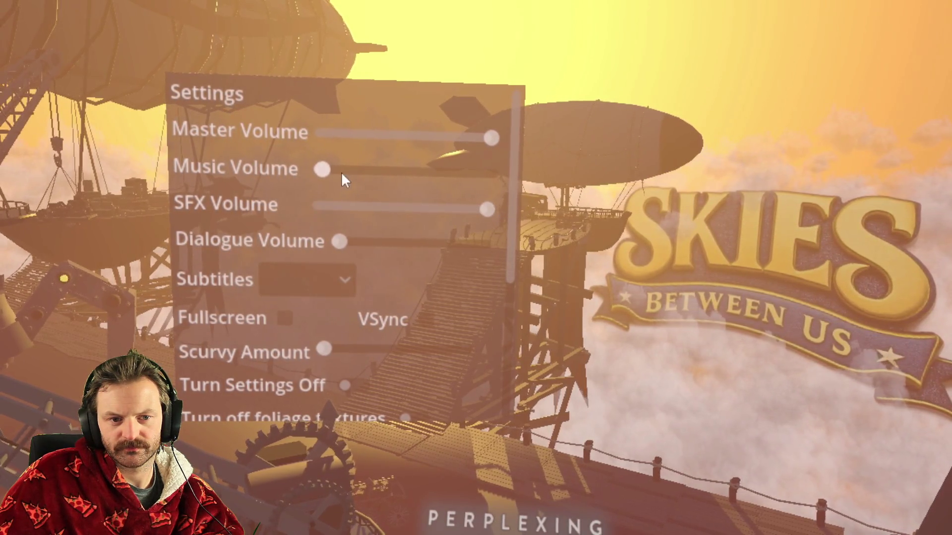
pyautogui.moveTo(341, 172); pyautogui.dragTo(528, 172)
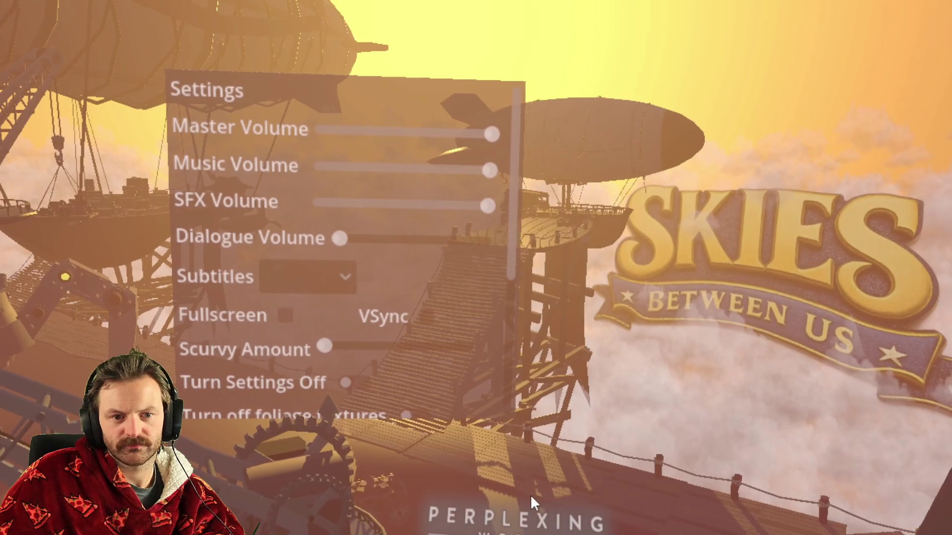